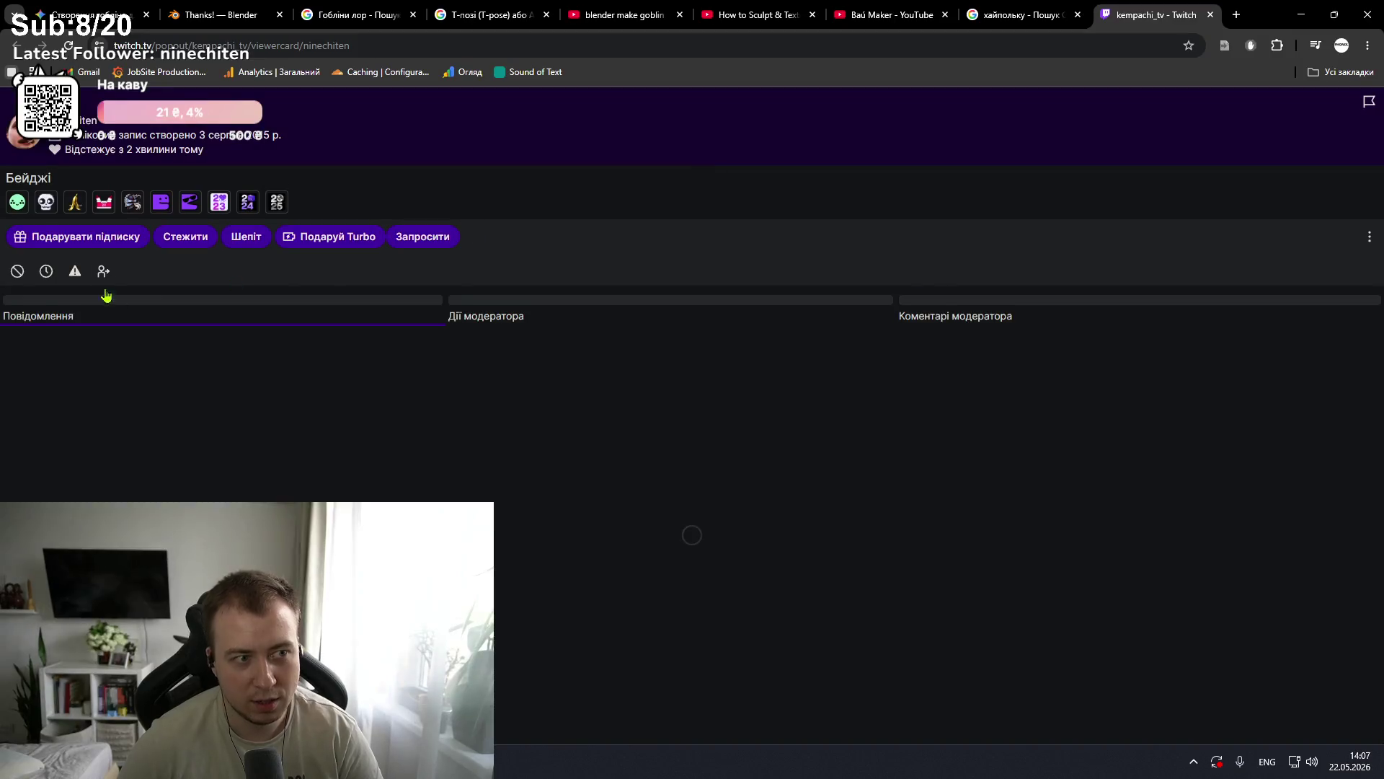
Step: Open the streamer's channel page and follow it with Стежити
click(126, 101)
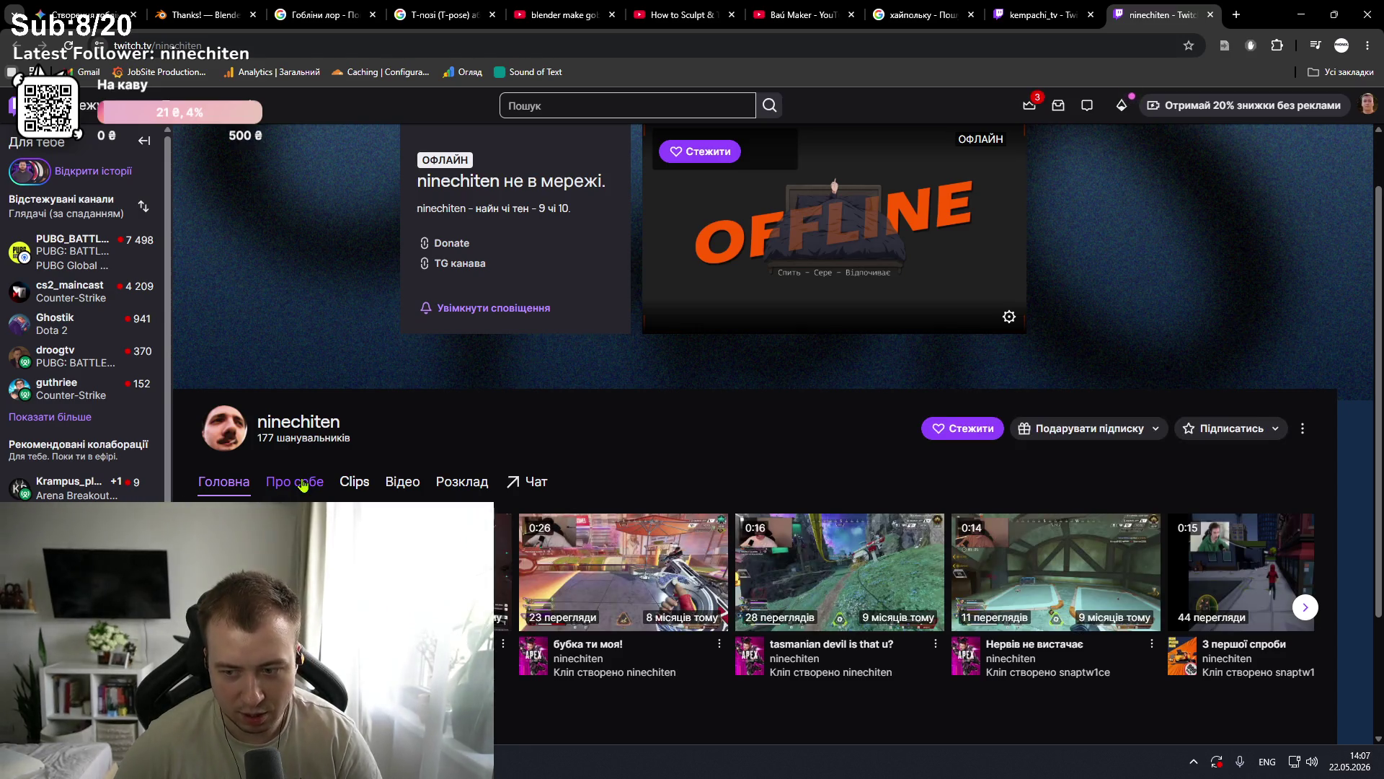
click(946, 436)
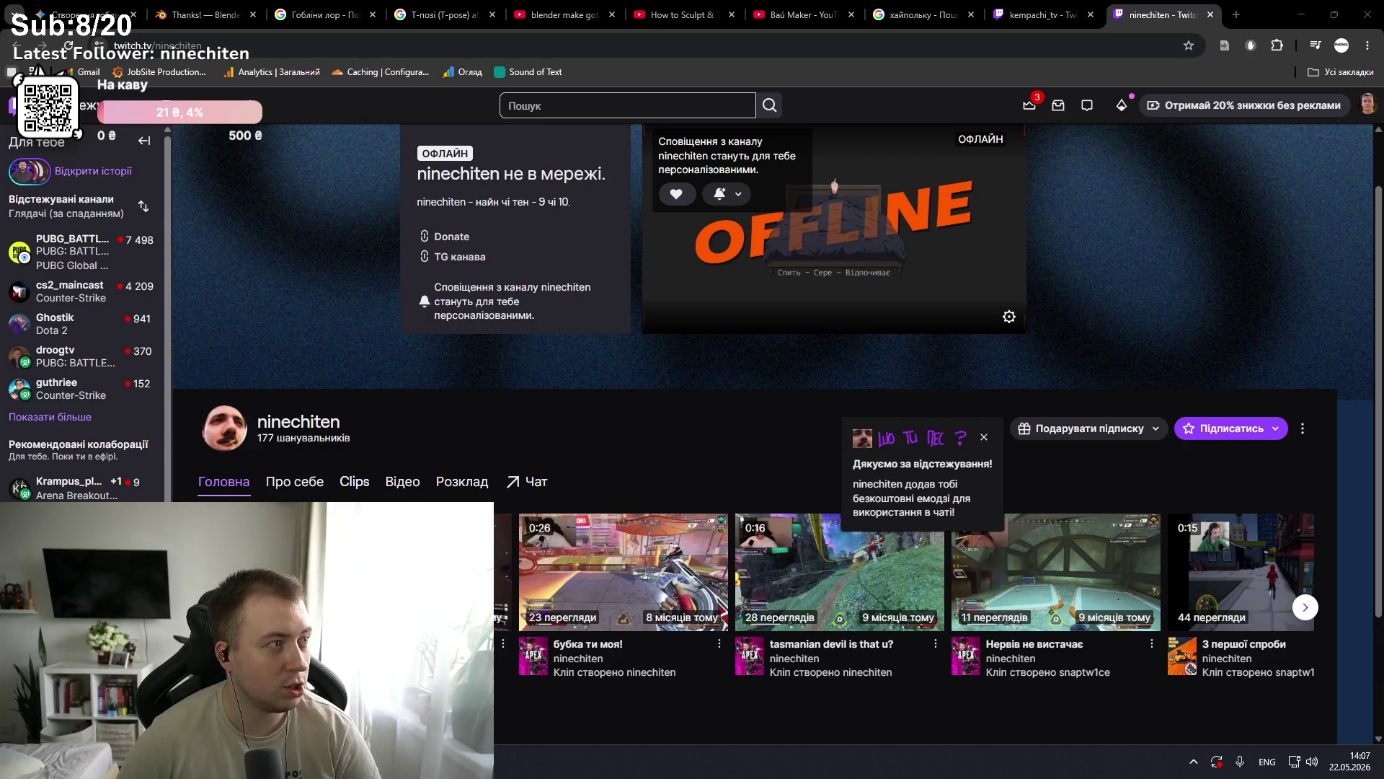
scroll(288, 432, down, 1)
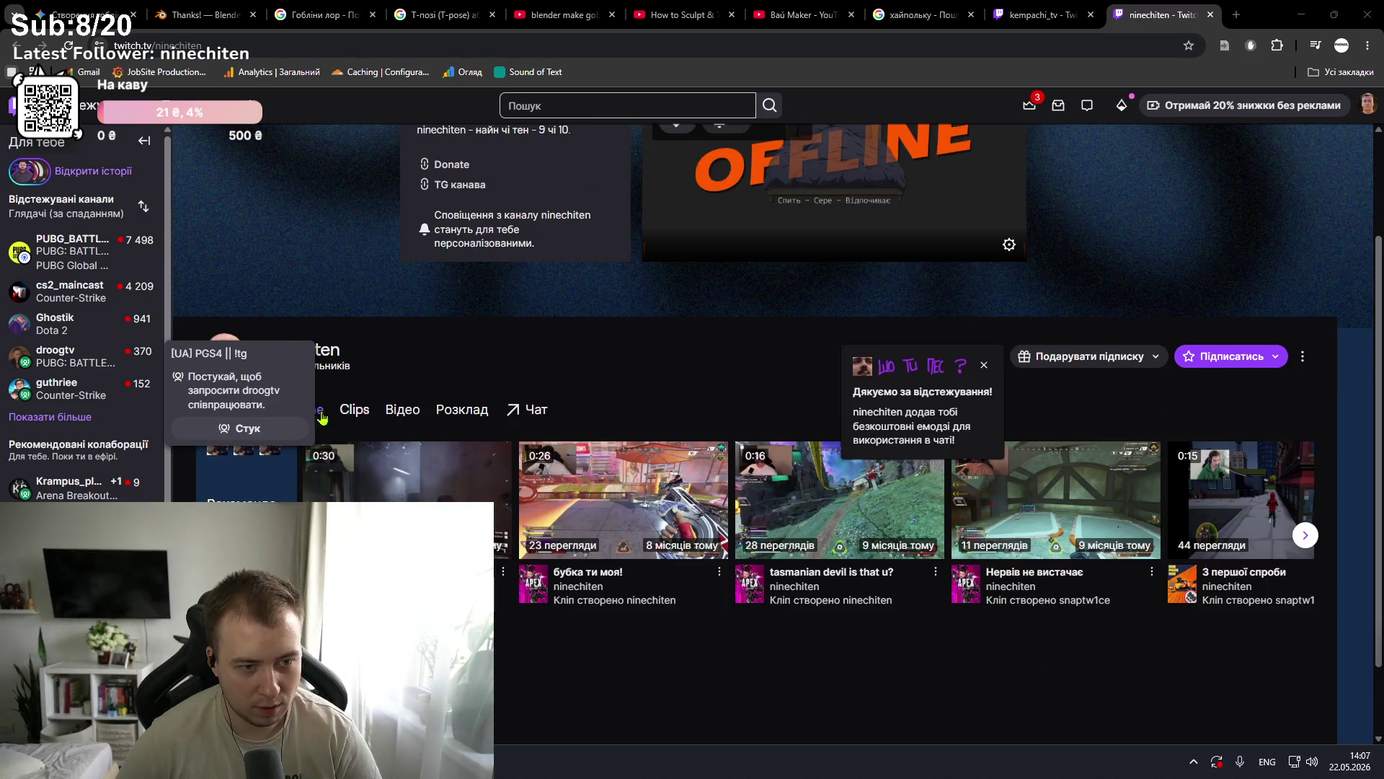
Step: Scroll through the channel's Про себе (About) page, then return to Blender
click(295, 409)
scroll(456, 458, down, 3)
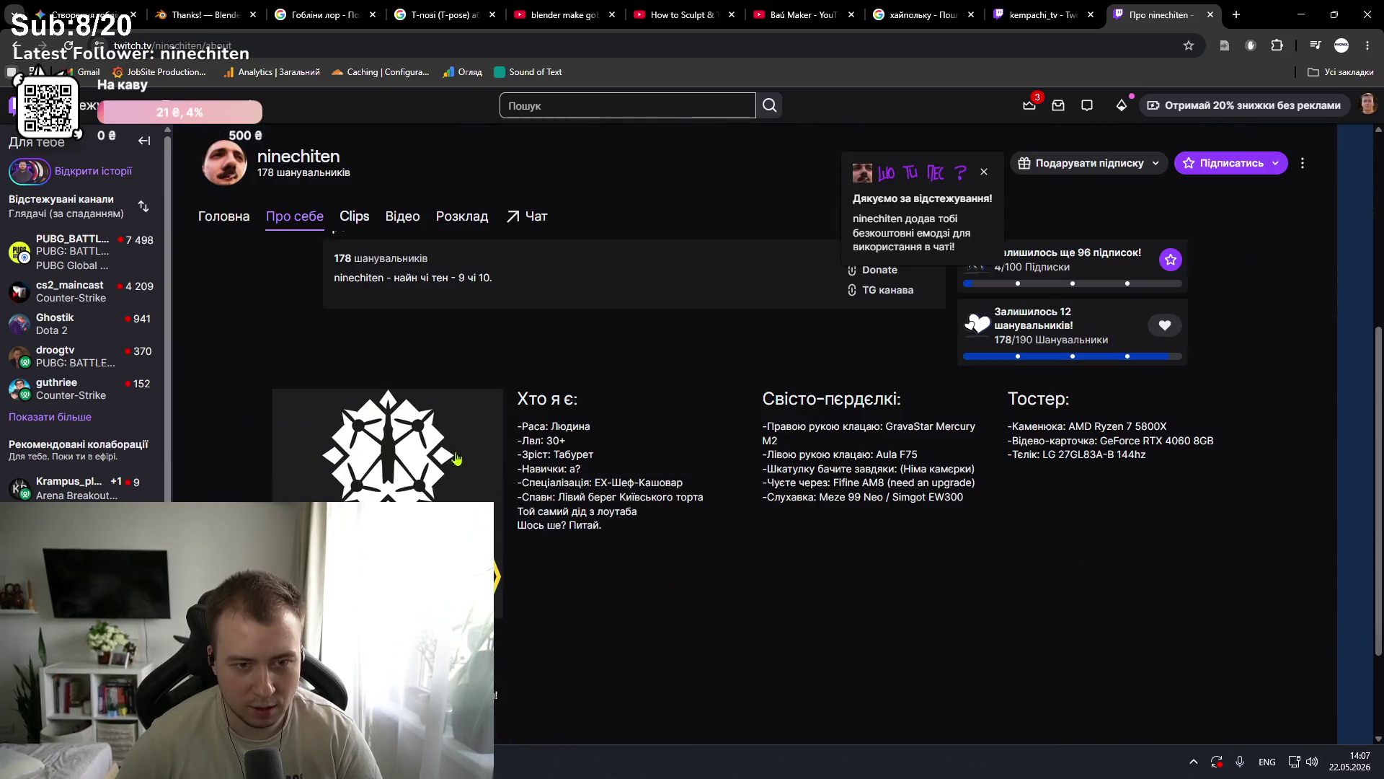
scroll(606, 477, down, 1)
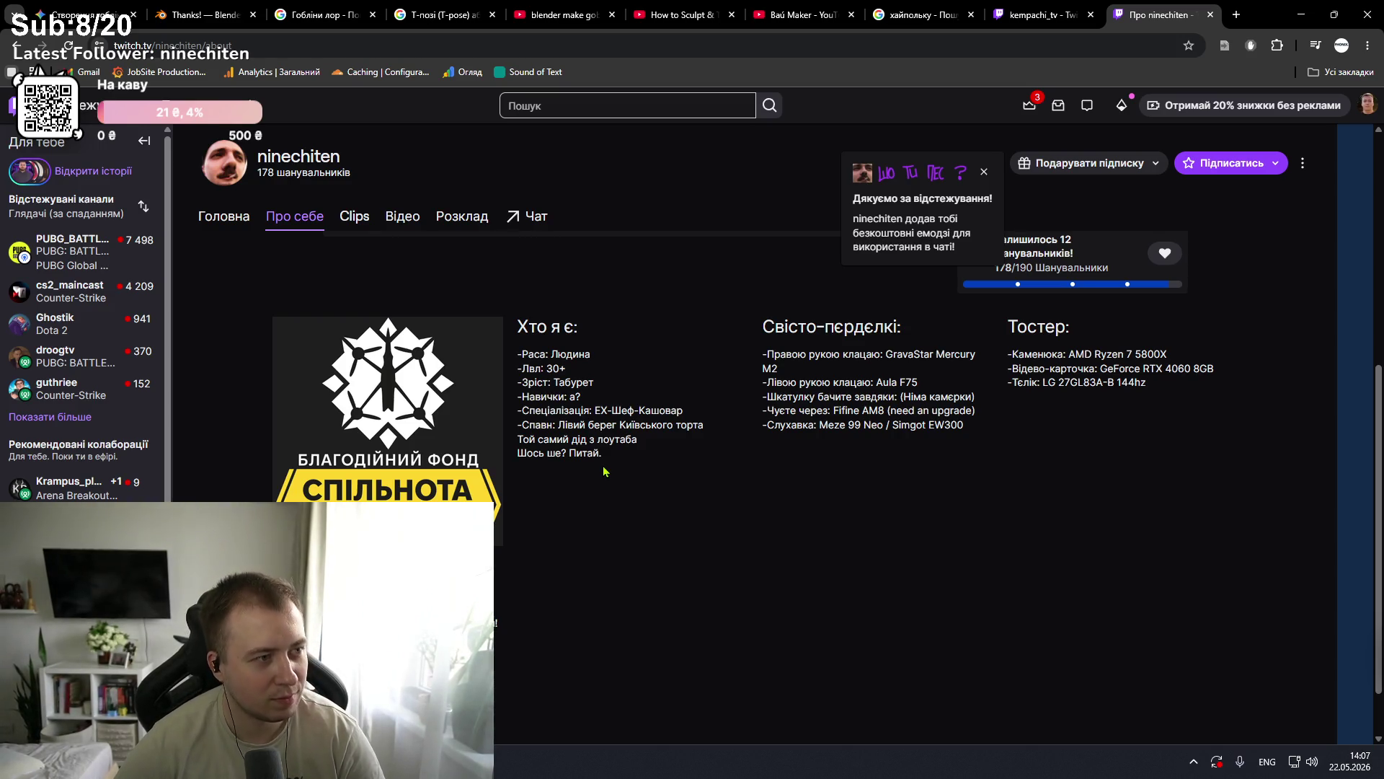
scroll(600, 474, down, 1)
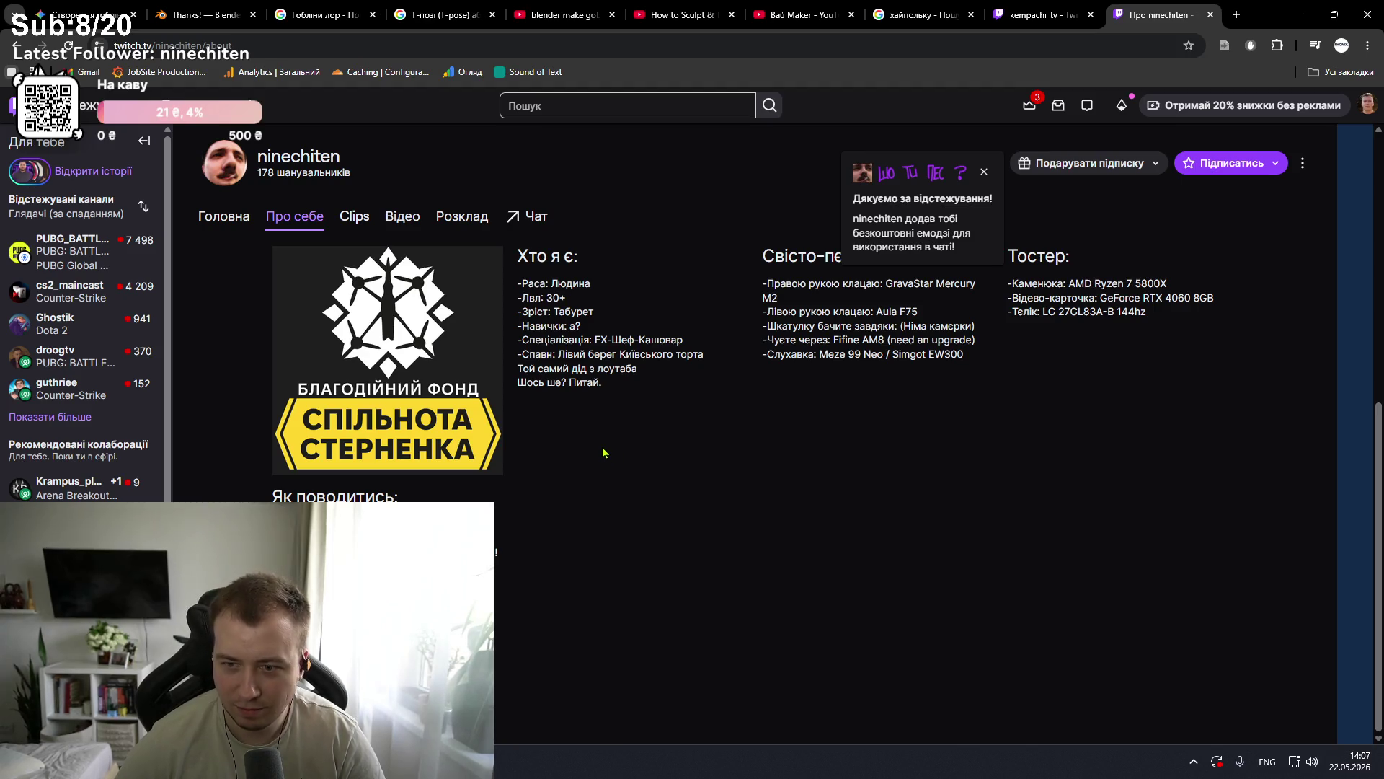
scroll(601, 452, up, 5)
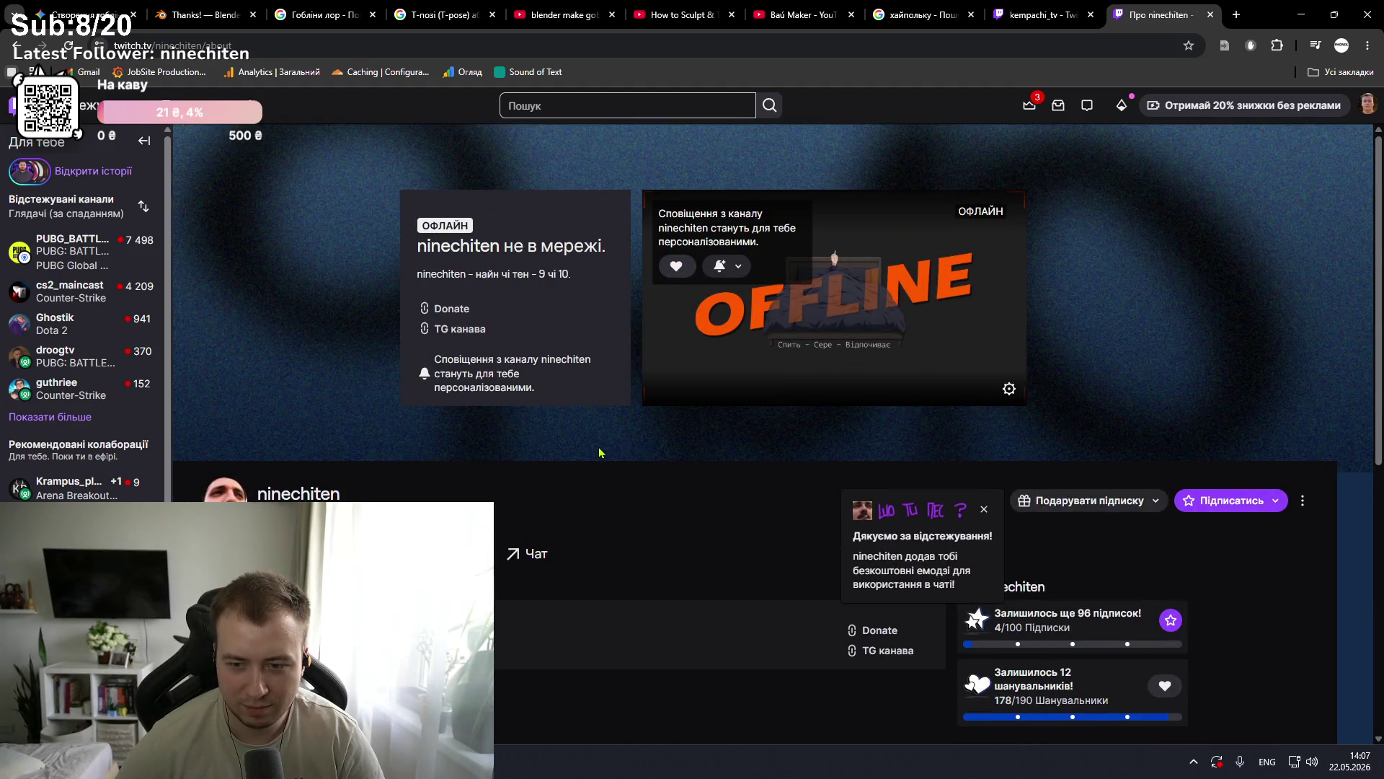
key(alt+Tab)
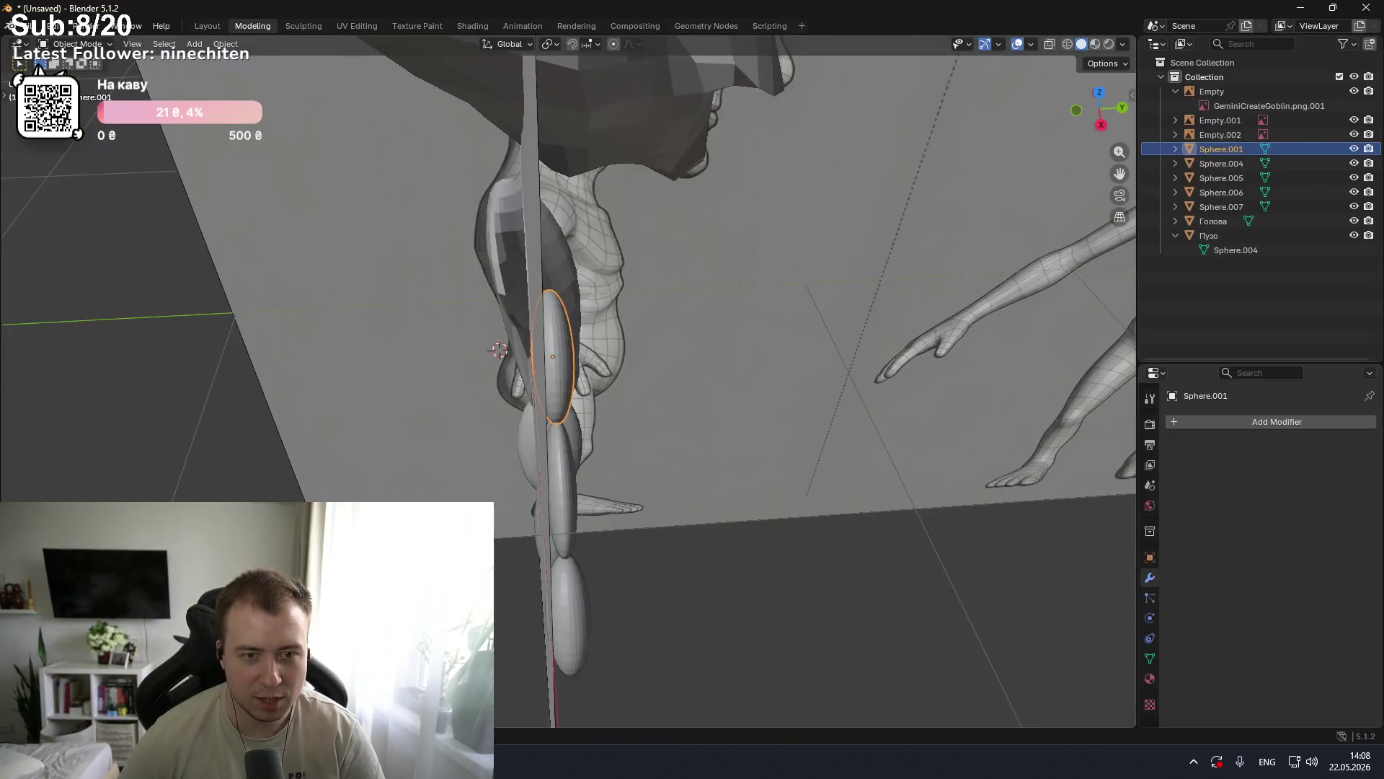
mouse_move(616, 405)
middle_down()
mouse_move(705, 355)
mouse_move(550, 322)
mouse_move(621, 305)
mouse_move(609, 354)
mouse_move(680, 314)
mouse_move(775, 318)
mouse_move(742, 318)
middle_up()
key(KP_1)
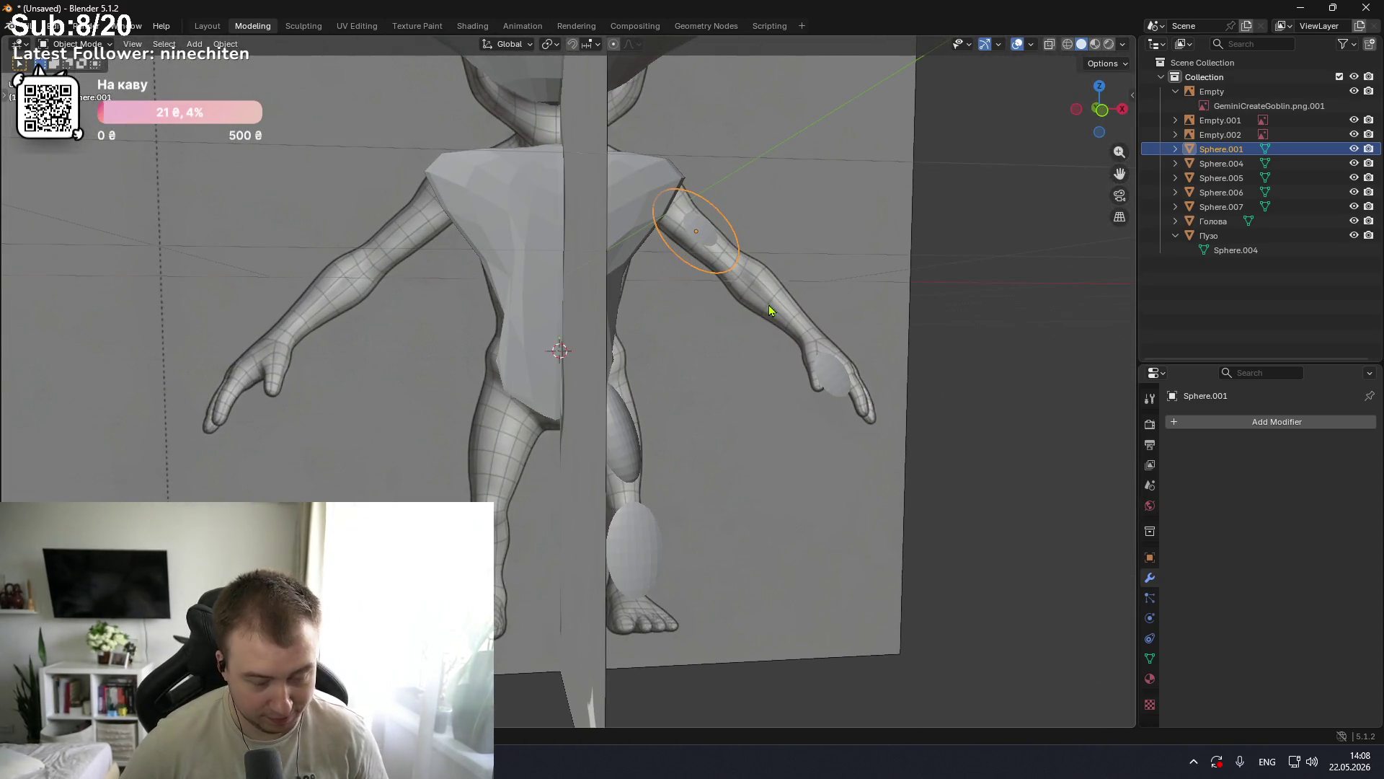
key(KP_3)
mouse_move(597, 318)
middle_down()
mouse_move(444, 313)
mouse_move(629, 308)
mouse_move(603, 315)
middle_up()
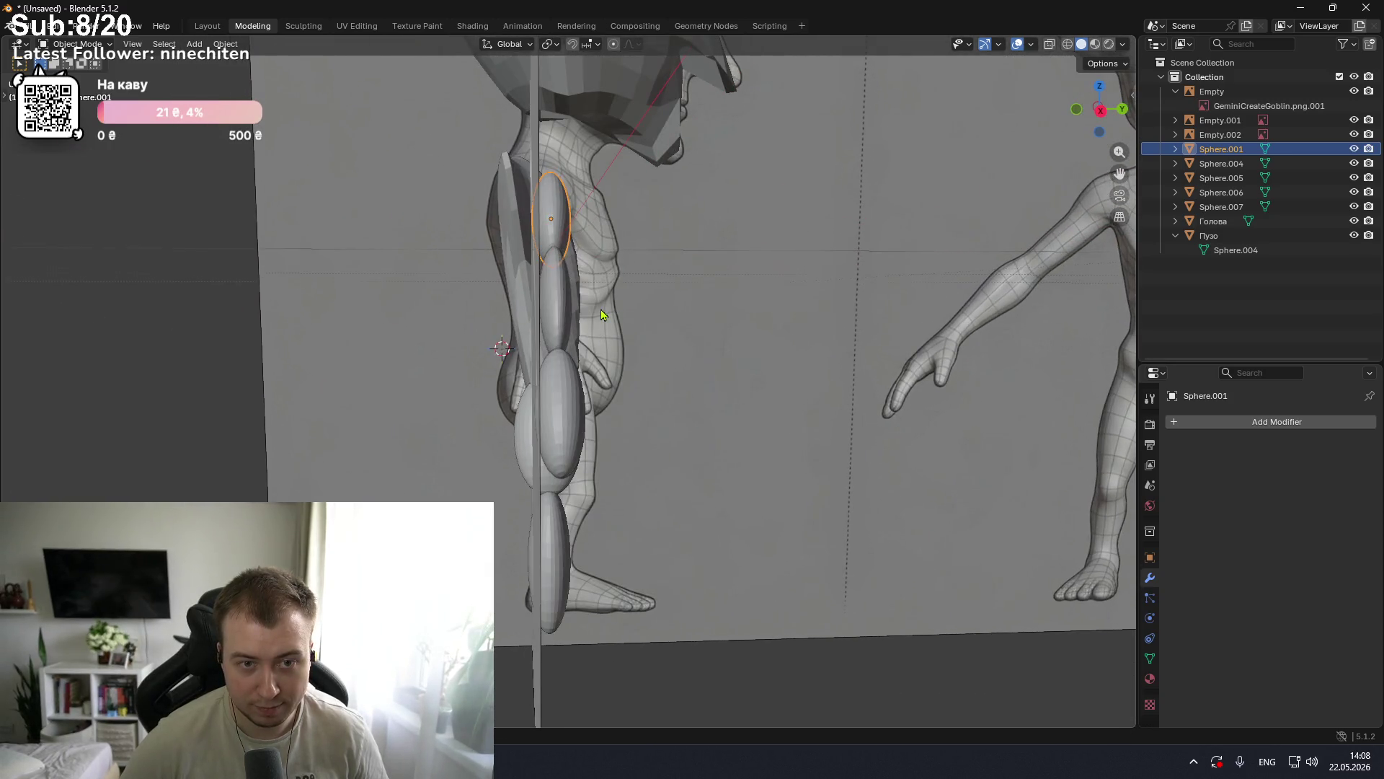
key(KP_1)
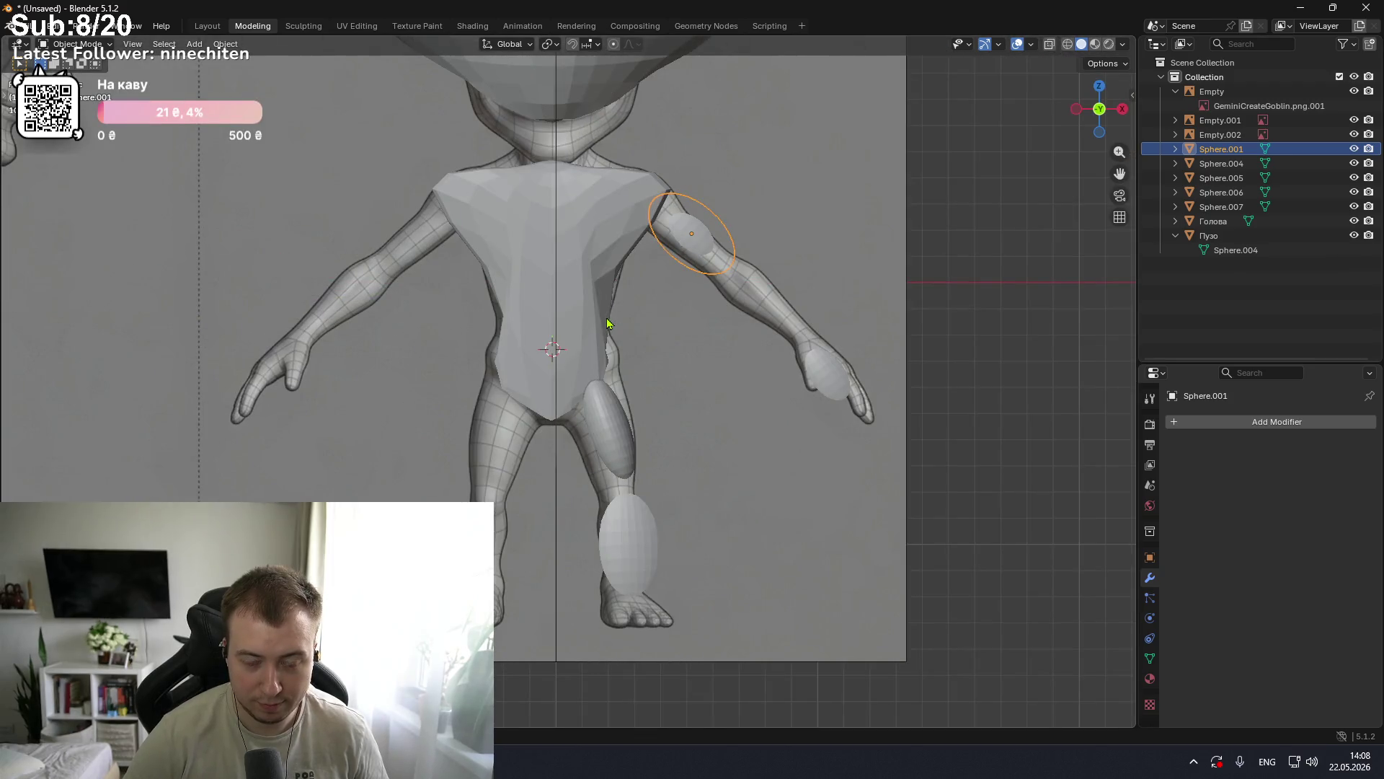
key(KP_3)
key(KP_1)
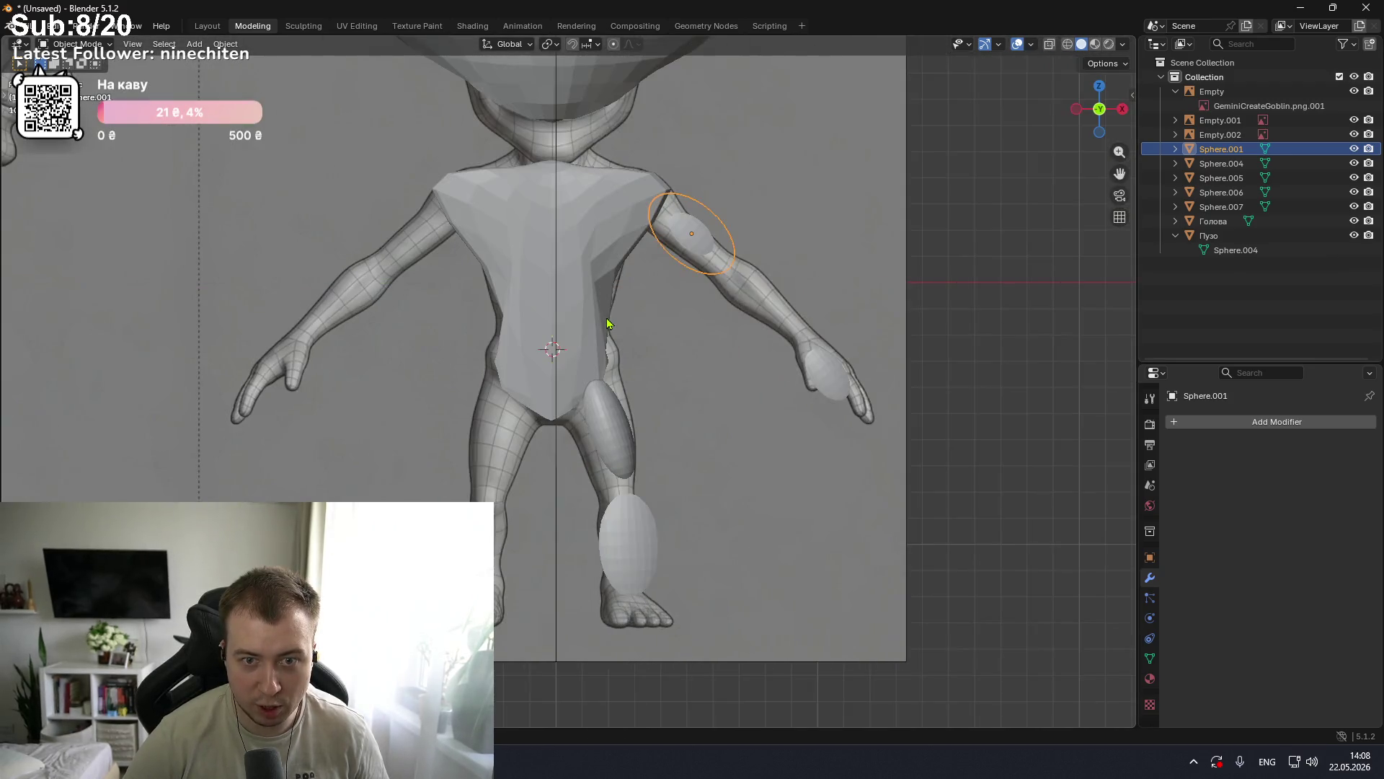
key(KP_3)
key(KP_1)
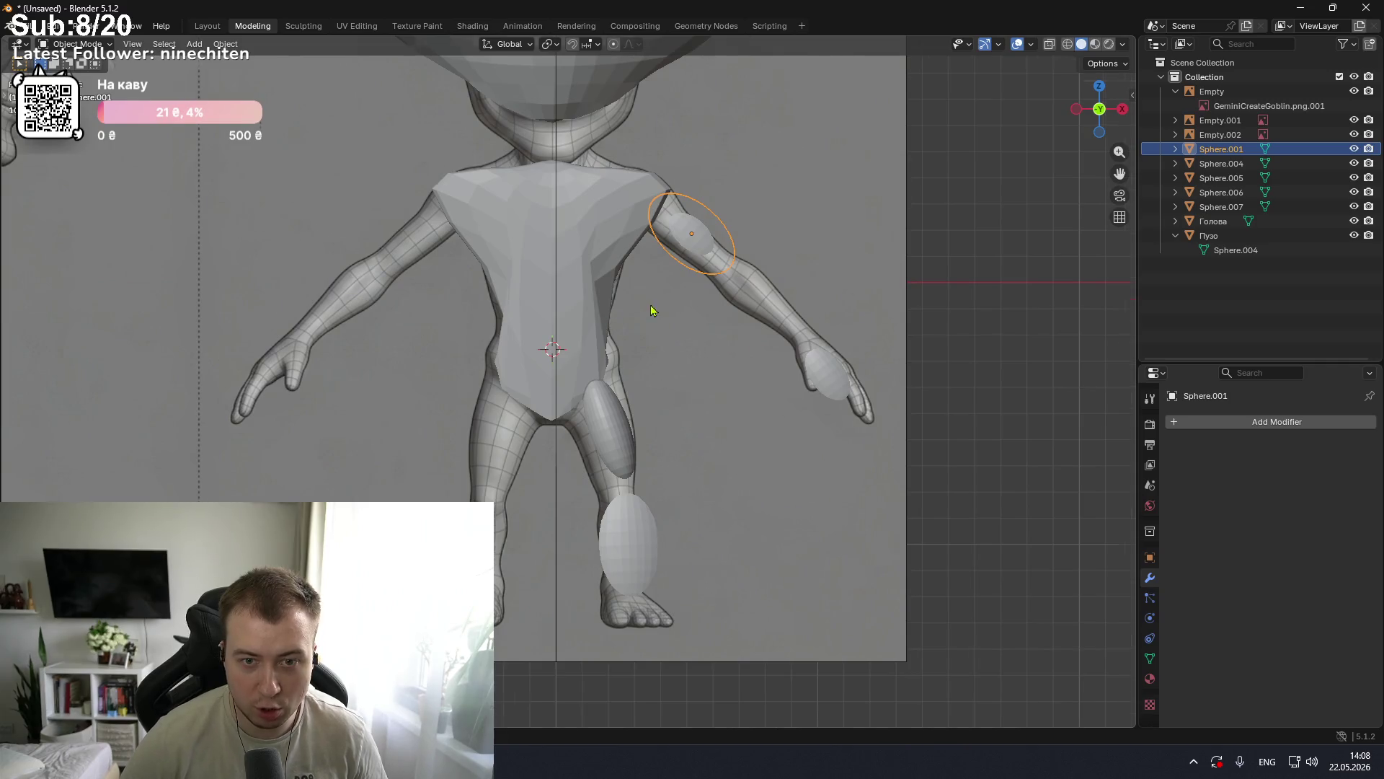
scroll(652, 297, down, 3)
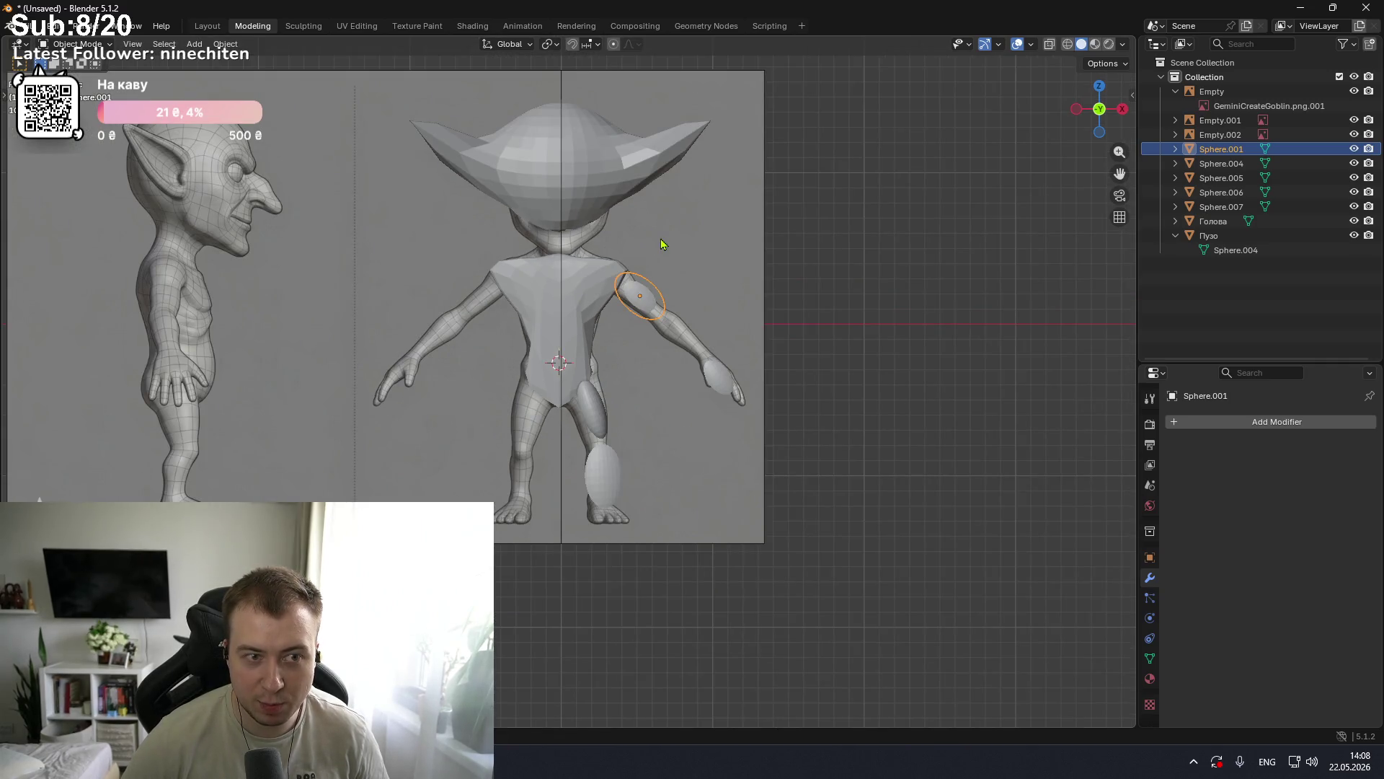
key(KP_3)
key(KP_1)
key(KP_3)
key(KP_1)
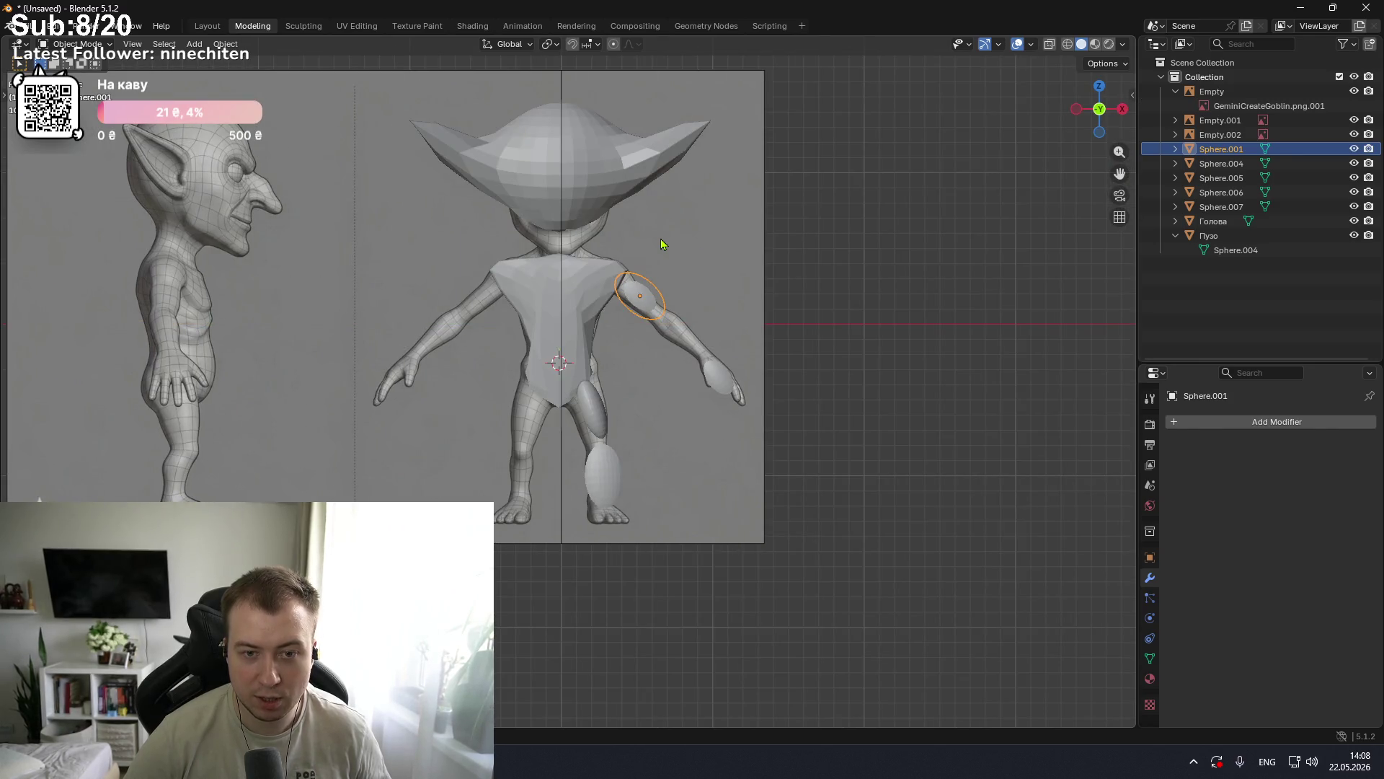
click(695, 232)
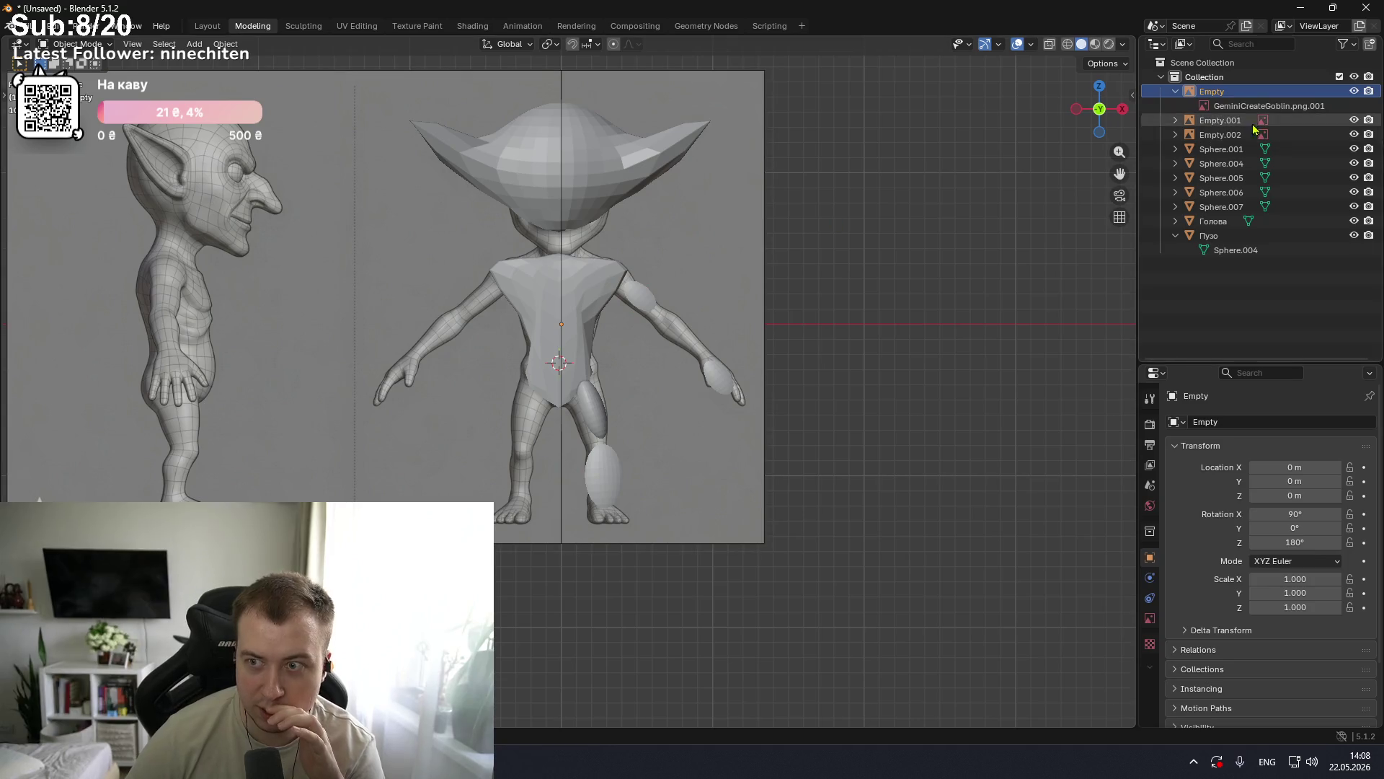
scroll(1219, 606, down, 3)
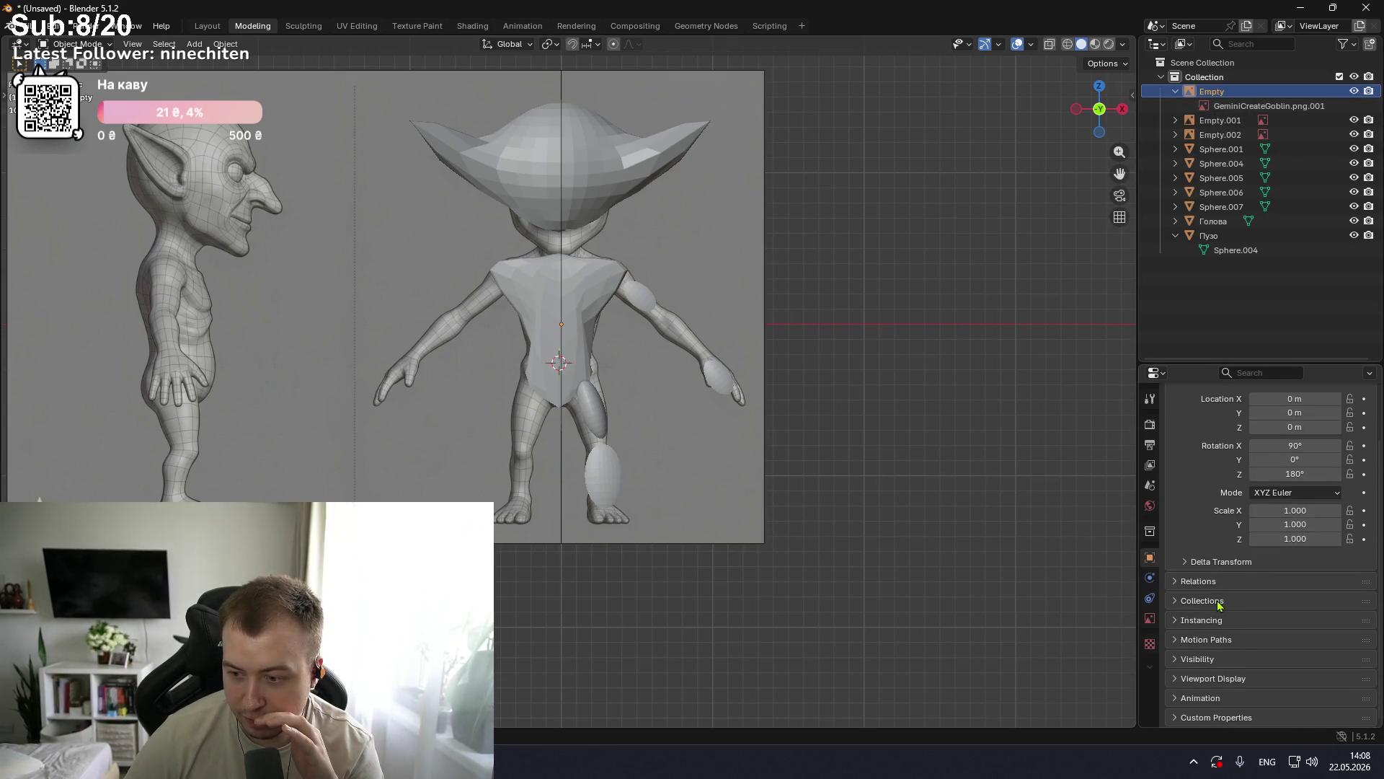
click(1198, 659)
scroll(1257, 649, down, 4)
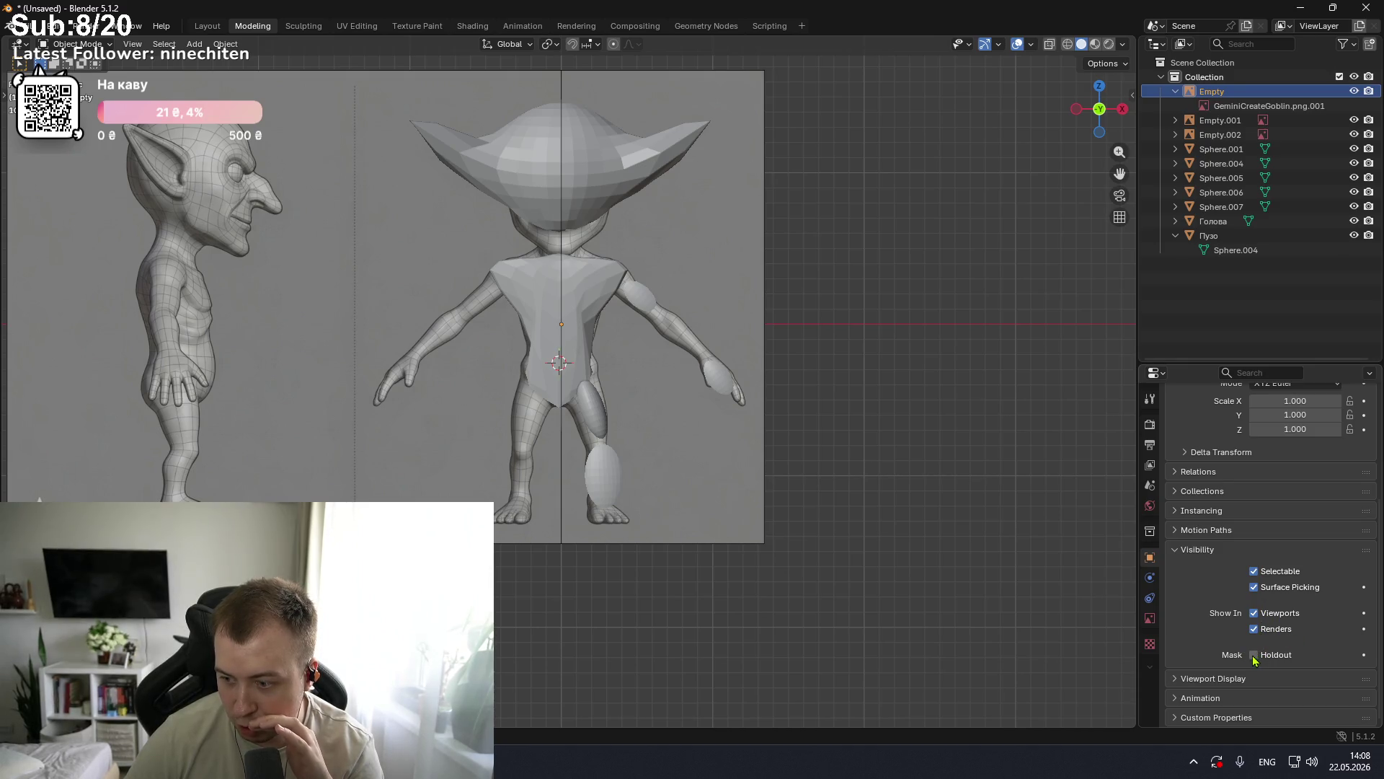
click(1296, 574)
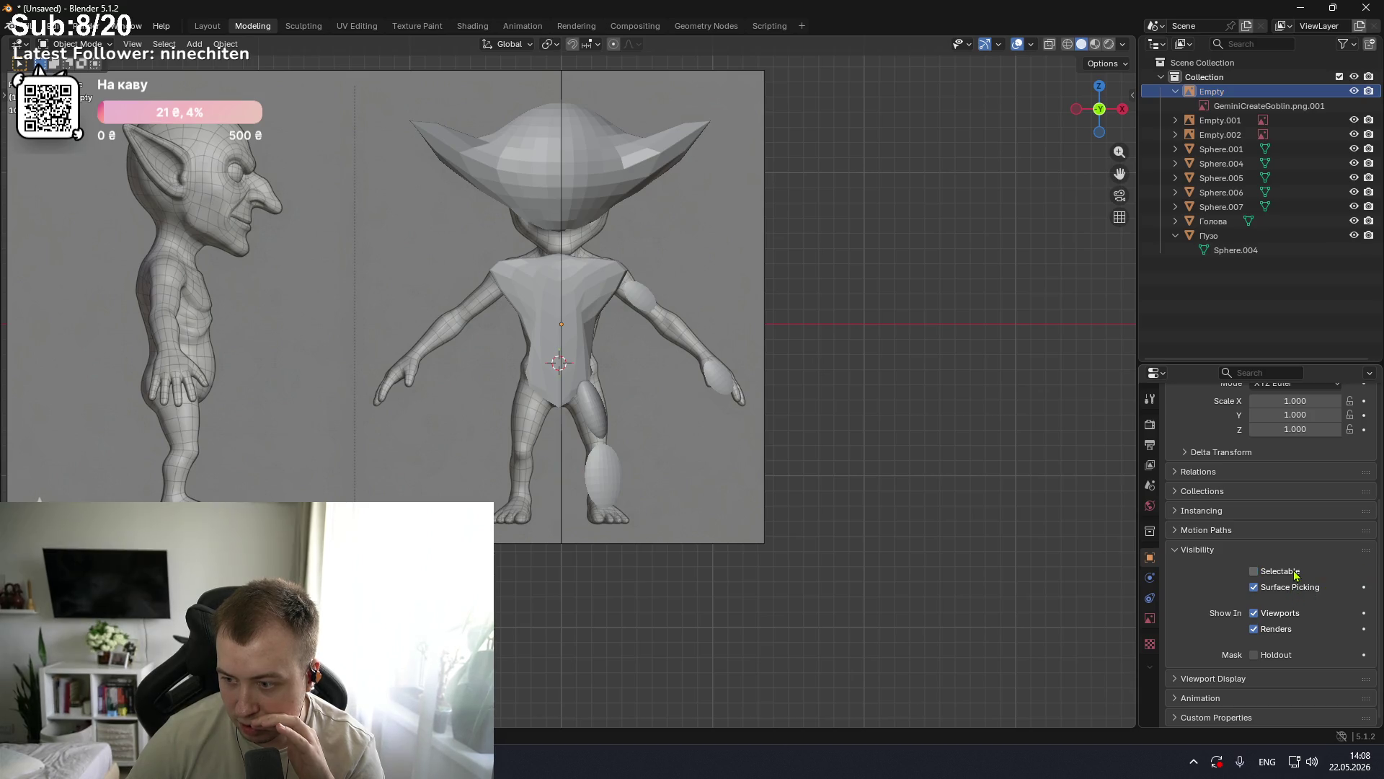
click(1255, 588)
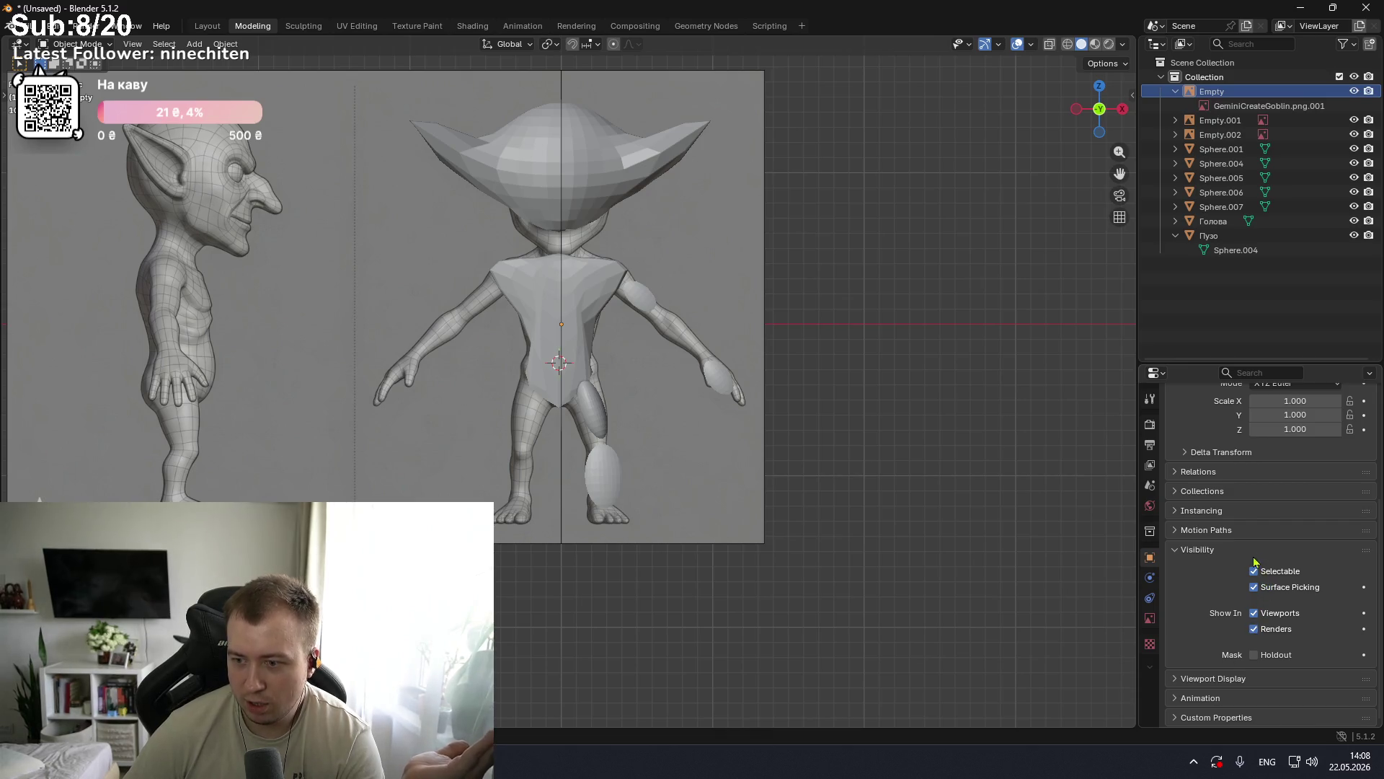
click(1230, 680)
click(1231, 680)
click(1225, 697)
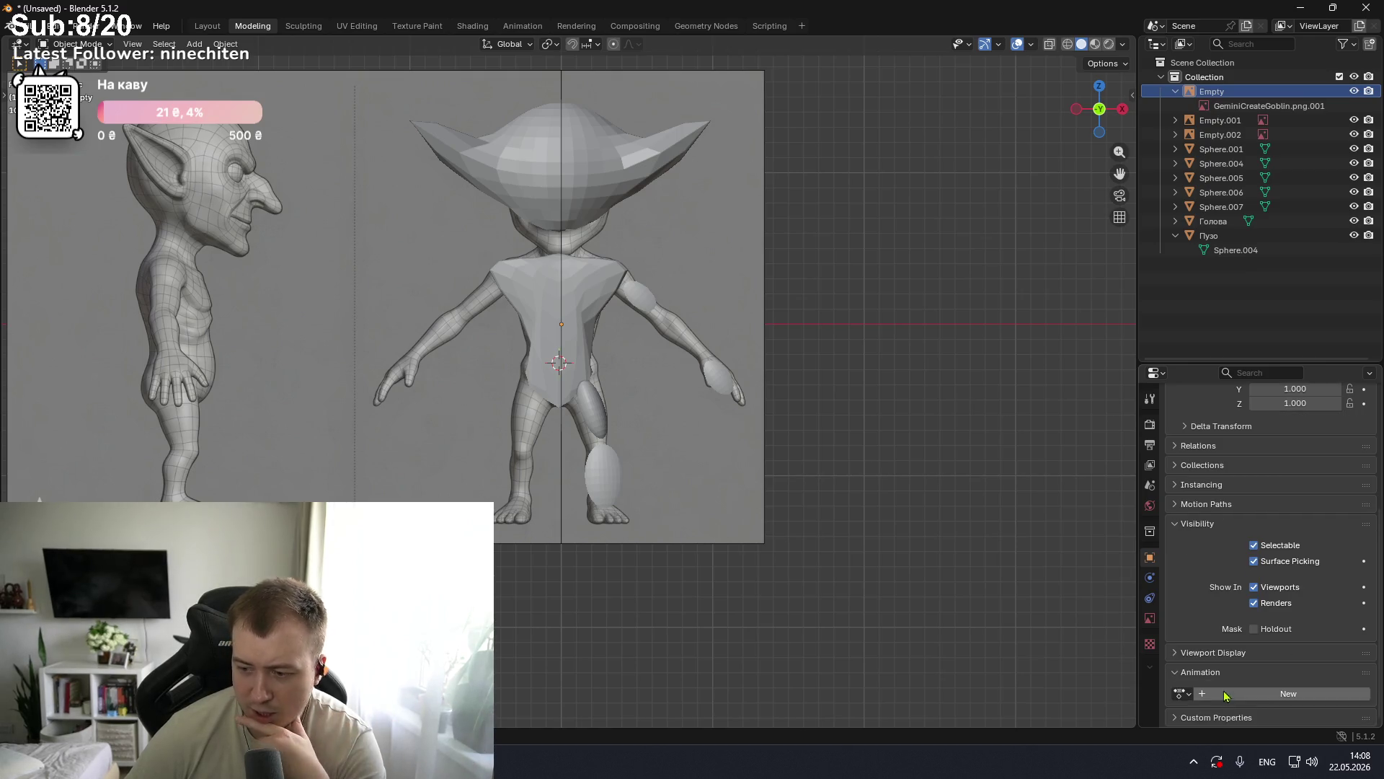
click(1227, 719)
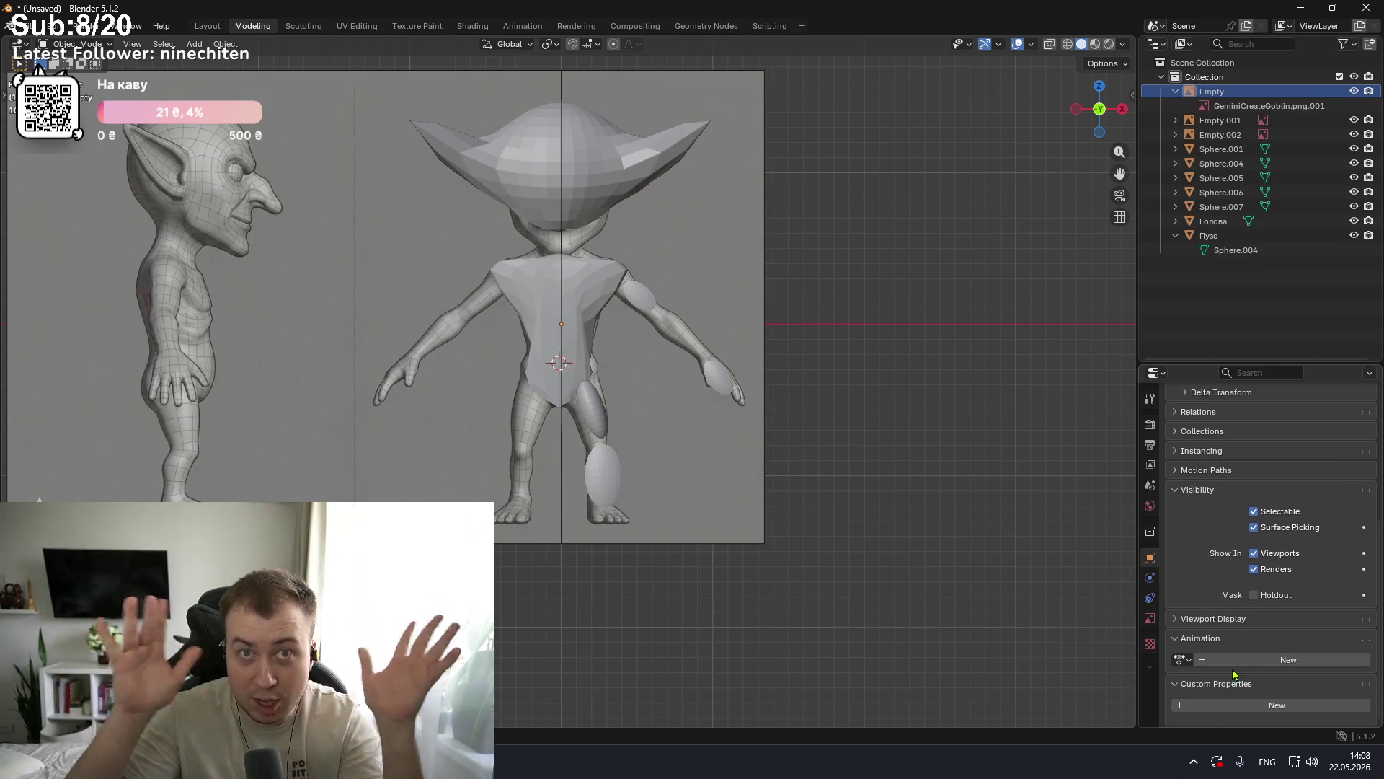
scroll(1221, 478, up, 1)
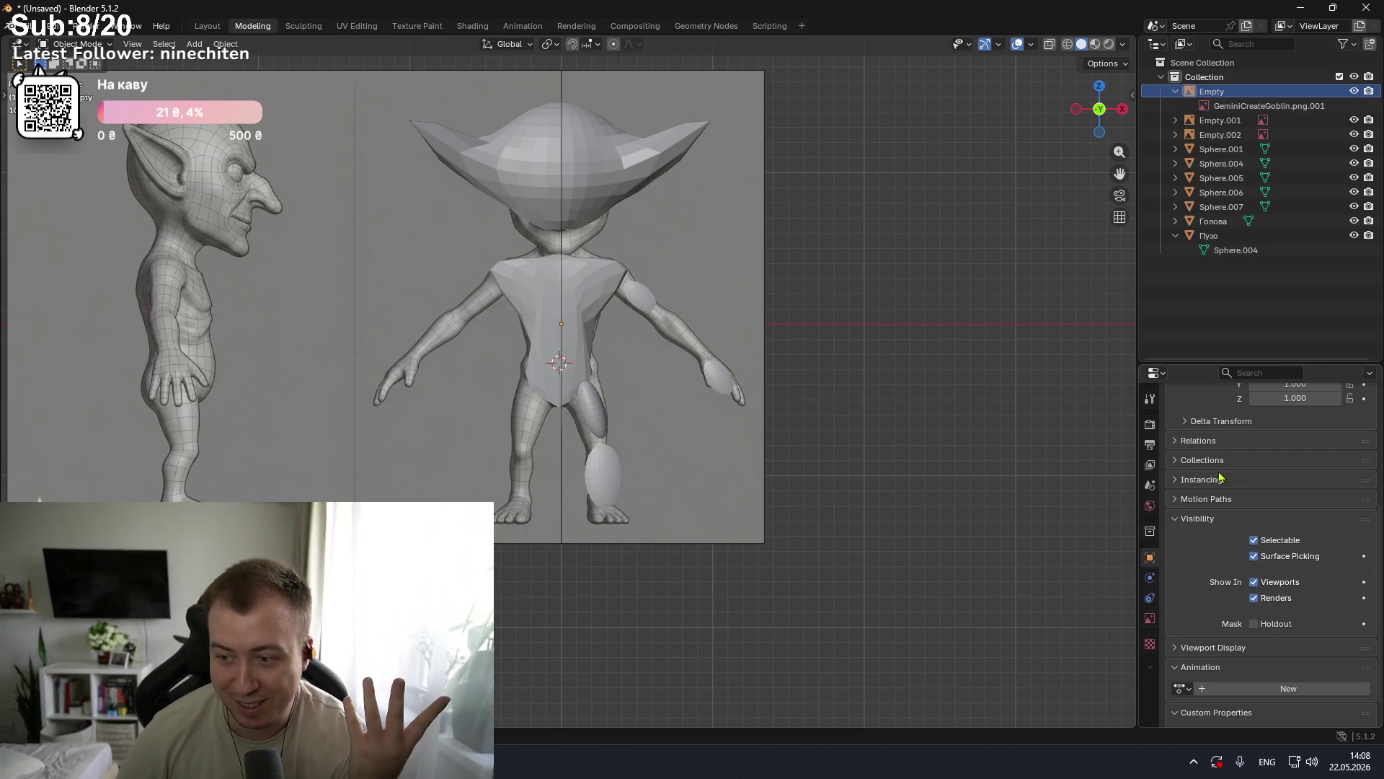
click(1228, 481)
click(1218, 461)
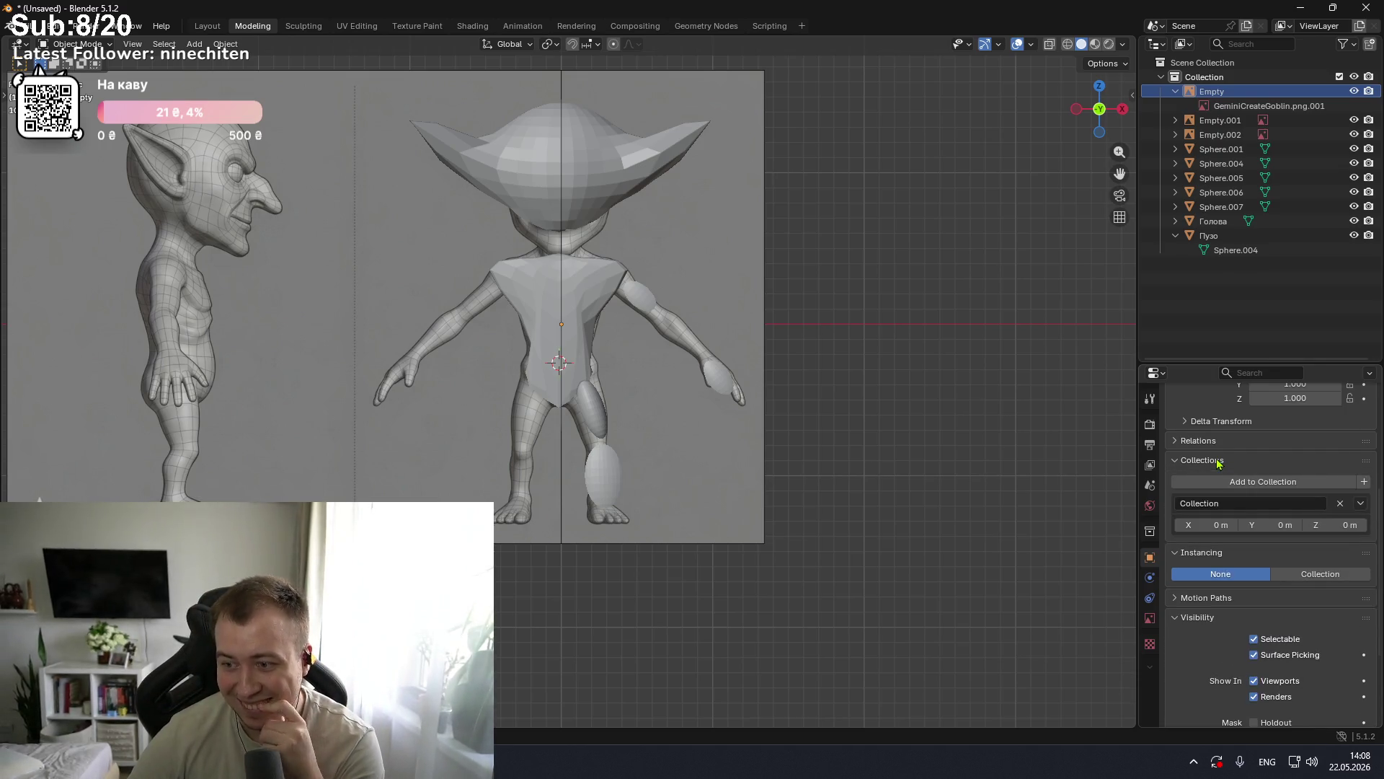
click(1217, 443)
scroll(1217, 444, up, 2)
click(1212, 500)
scroll(1208, 501, up, 5)
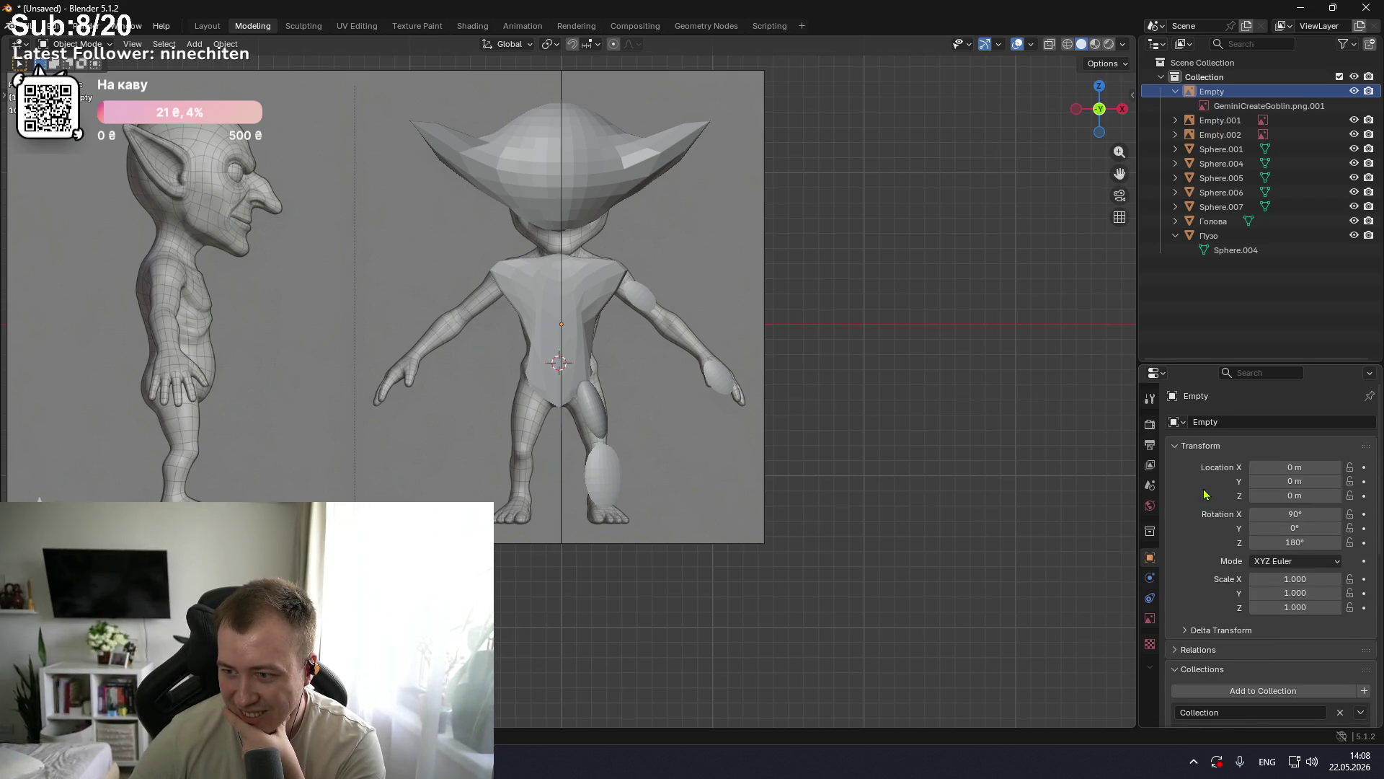
mouse_move(910, 460)
middle_down()
mouse_move(956, 458)
mouse_move(897, 461)
middle_up()
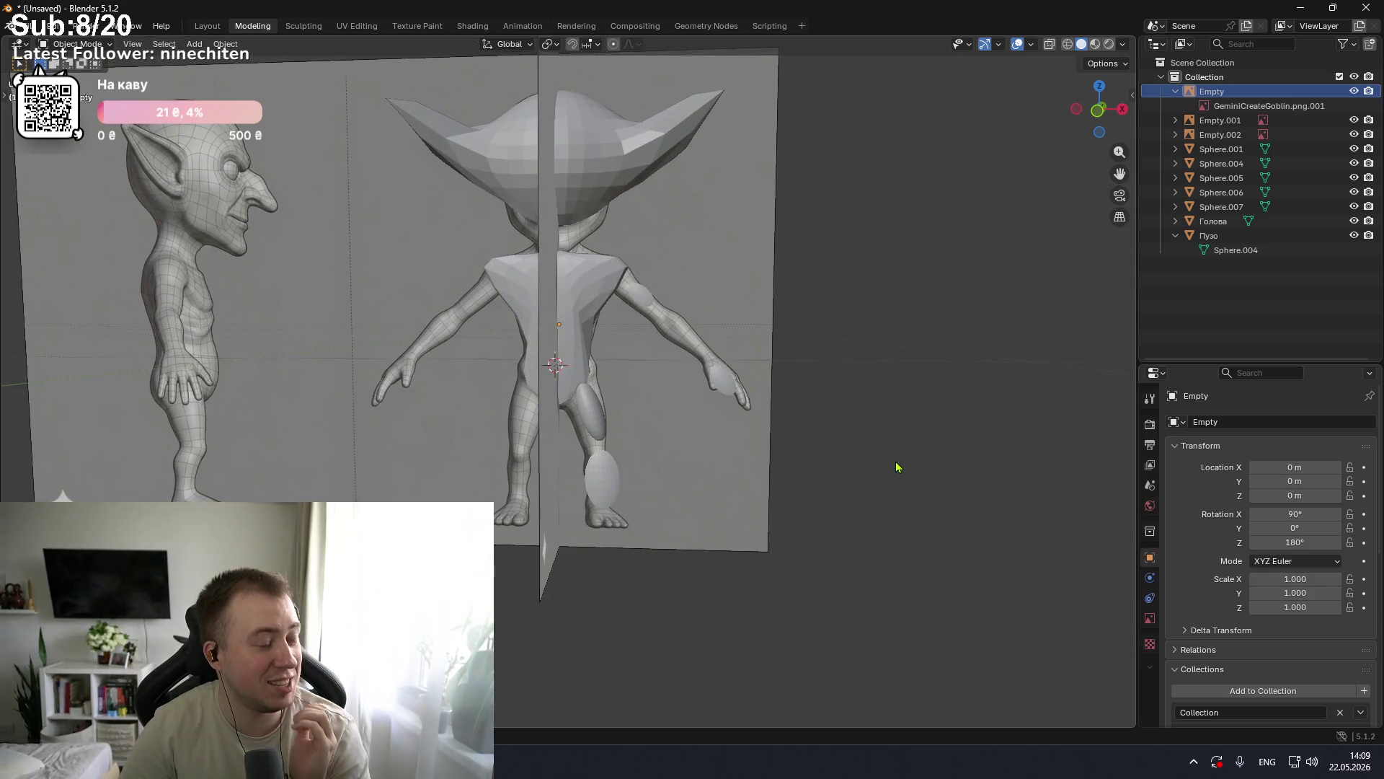
key(KP_1)
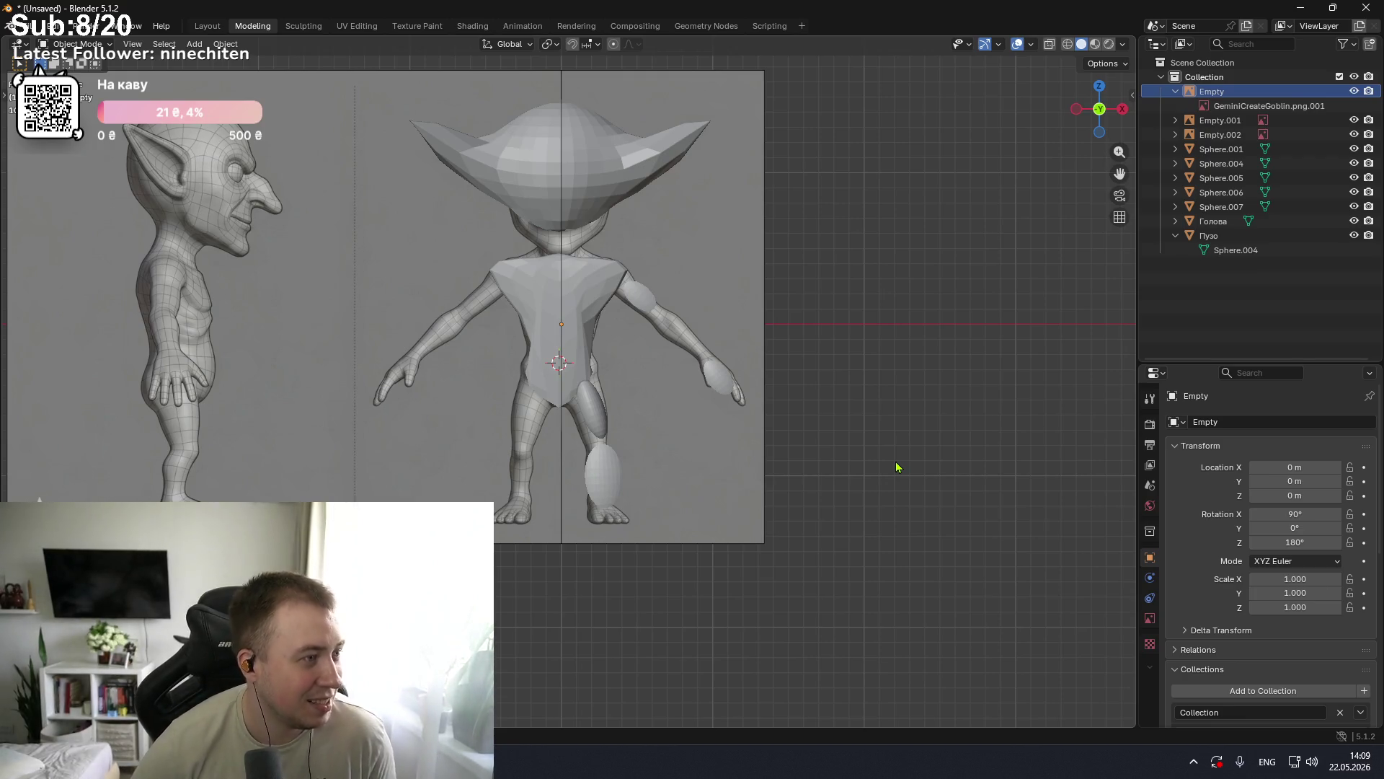
key(KP_3)
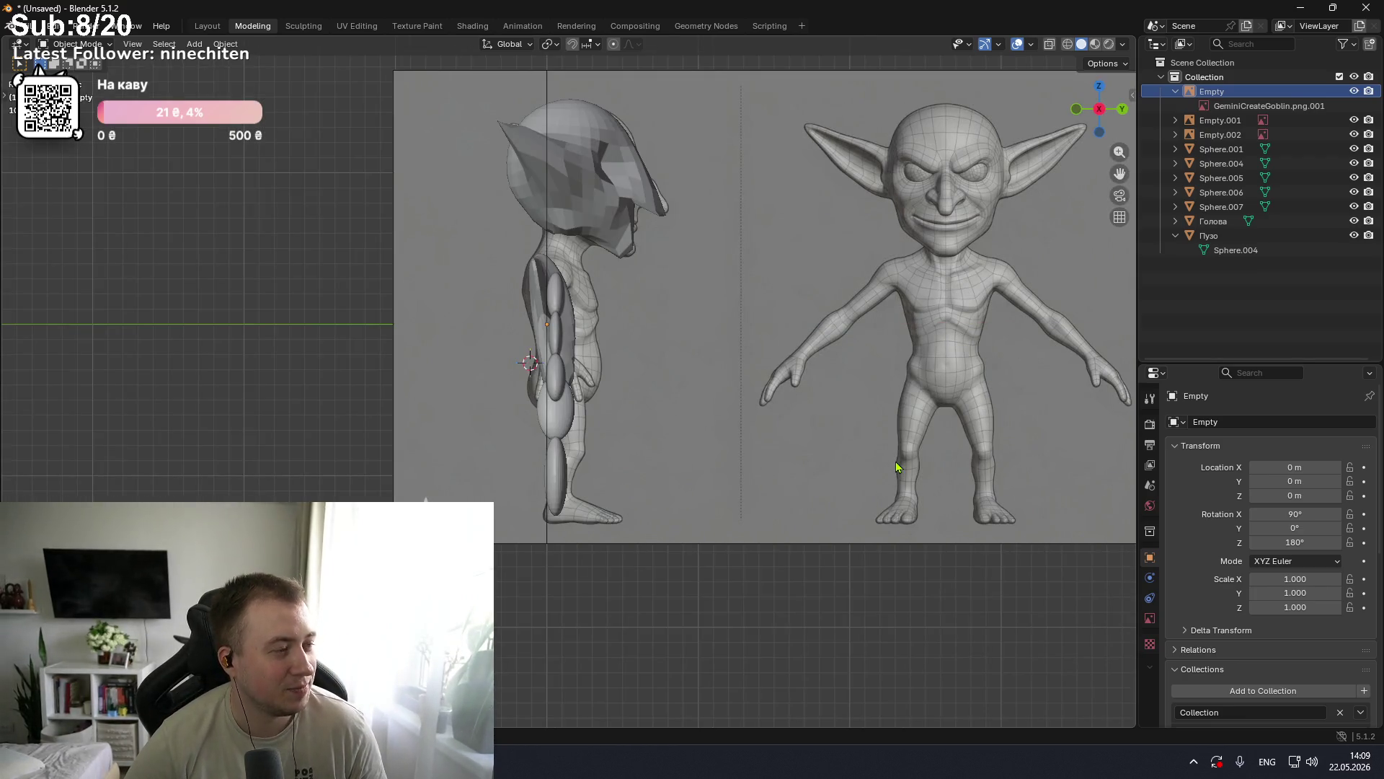
Step: Select Sphere.001 and rotate it so the hip ellipsoid tilts along the body
mouse_move(652, 417)
middle_down()
mouse_move(692, 412)
mouse_move(590, 429)
mouse_move(599, 513)
middle_up()
scroll(603, 458, up, 4)
middle_drag(602, 457, 641, 341)
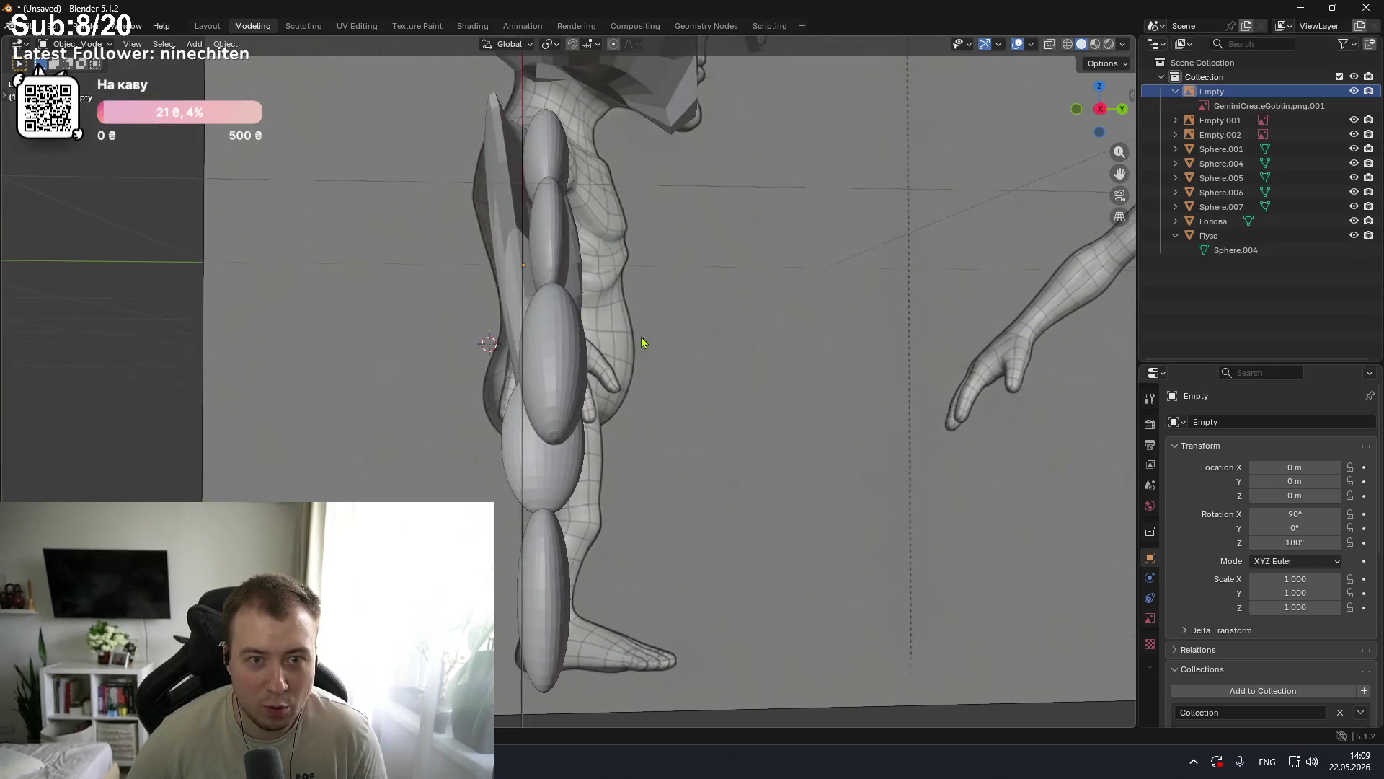
scroll(640, 343, down, 5)
click(1226, 149)
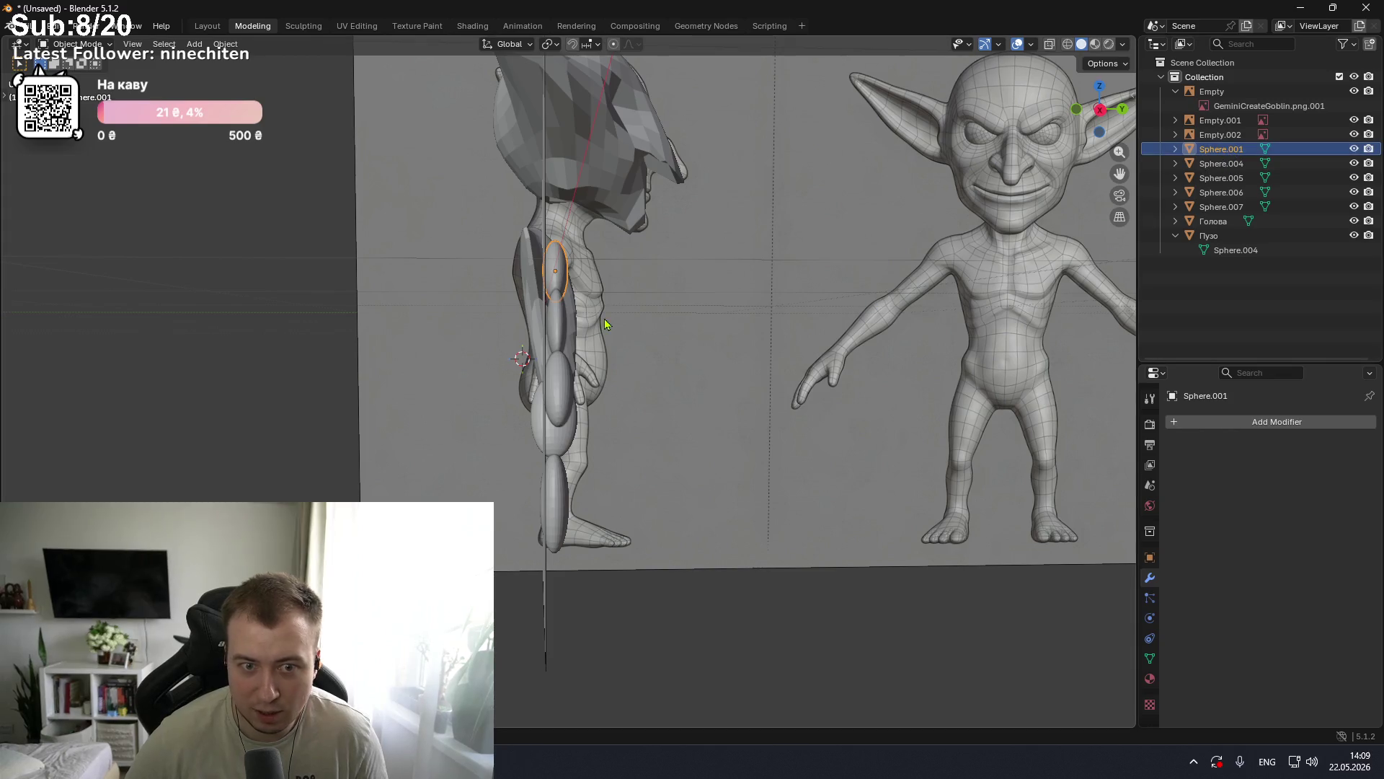
mouse_move(573, 266)
middle_down()
mouse_move(717, 272)
mouse_move(625, 336)
mouse_move(627, 361)
middle_up()
key(r)
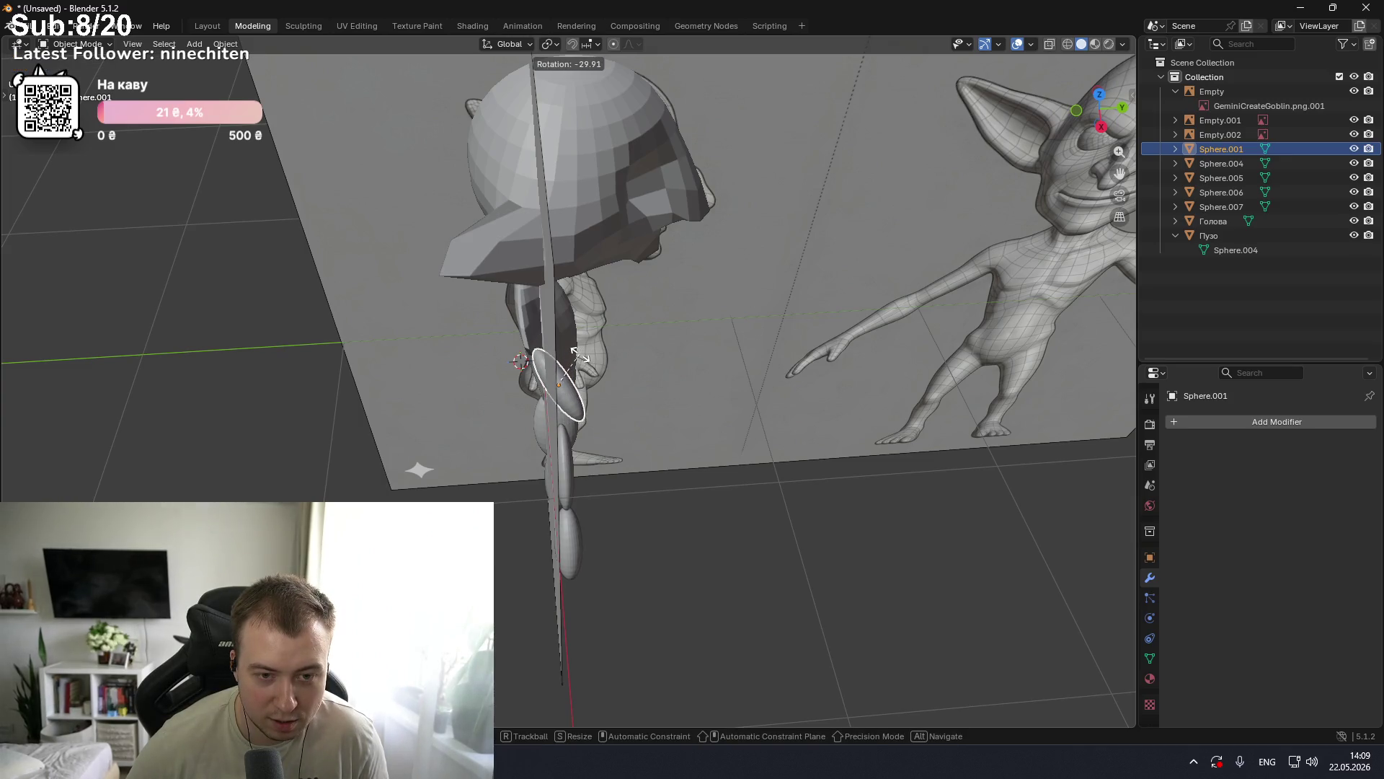
click(580, 357)
Step: Orbit to another angle and select the Sphere.004 leg ellipsoid
mouse_move(628, 396)
middle_down()
mouse_move(634, 349)
mouse_move(686, 325)
mouse_move(716, 281)
mouse_move(809, 303)
mouse_move(716, 283)
mouse_move(537, 388)
mouse_move(526, 469)
middle_up()
scroll(527, 467, up, 5)
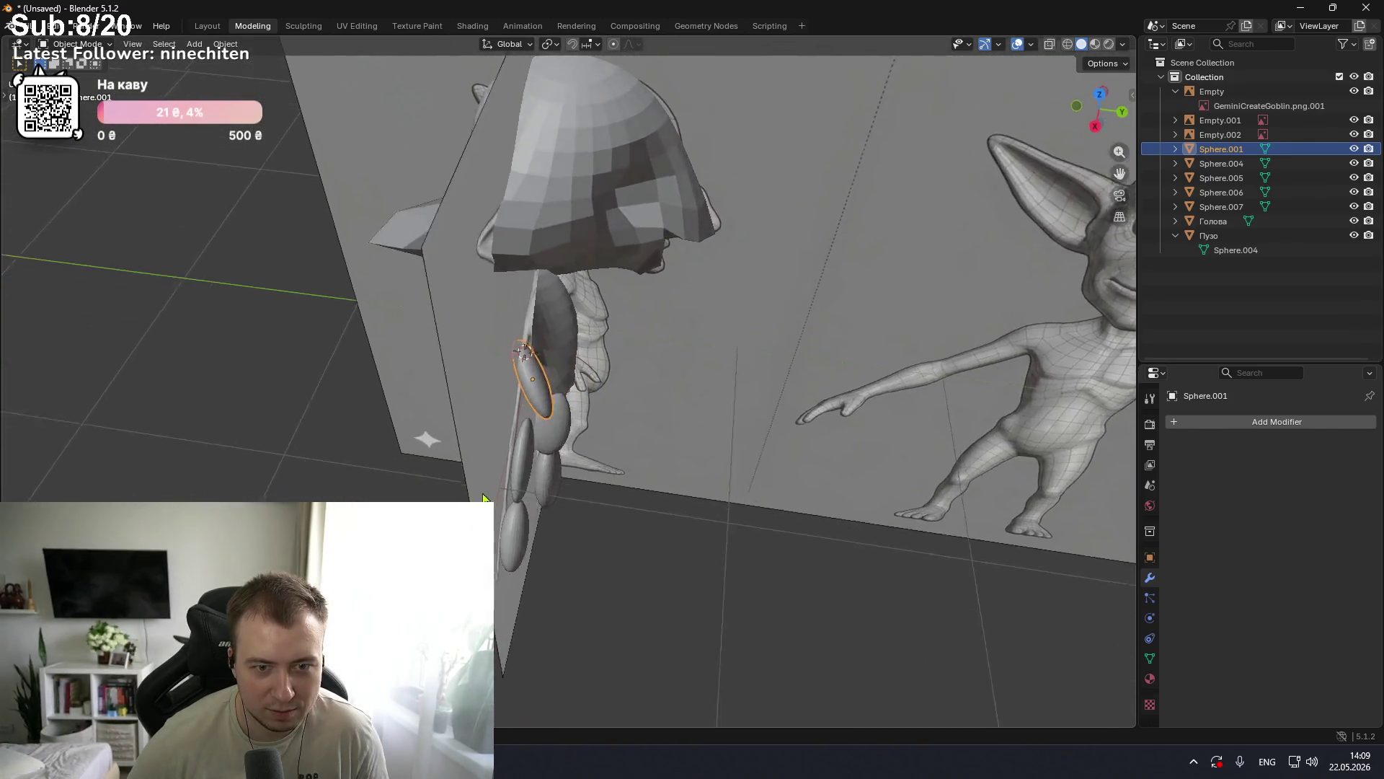
scroll(576, 439, down, 5)
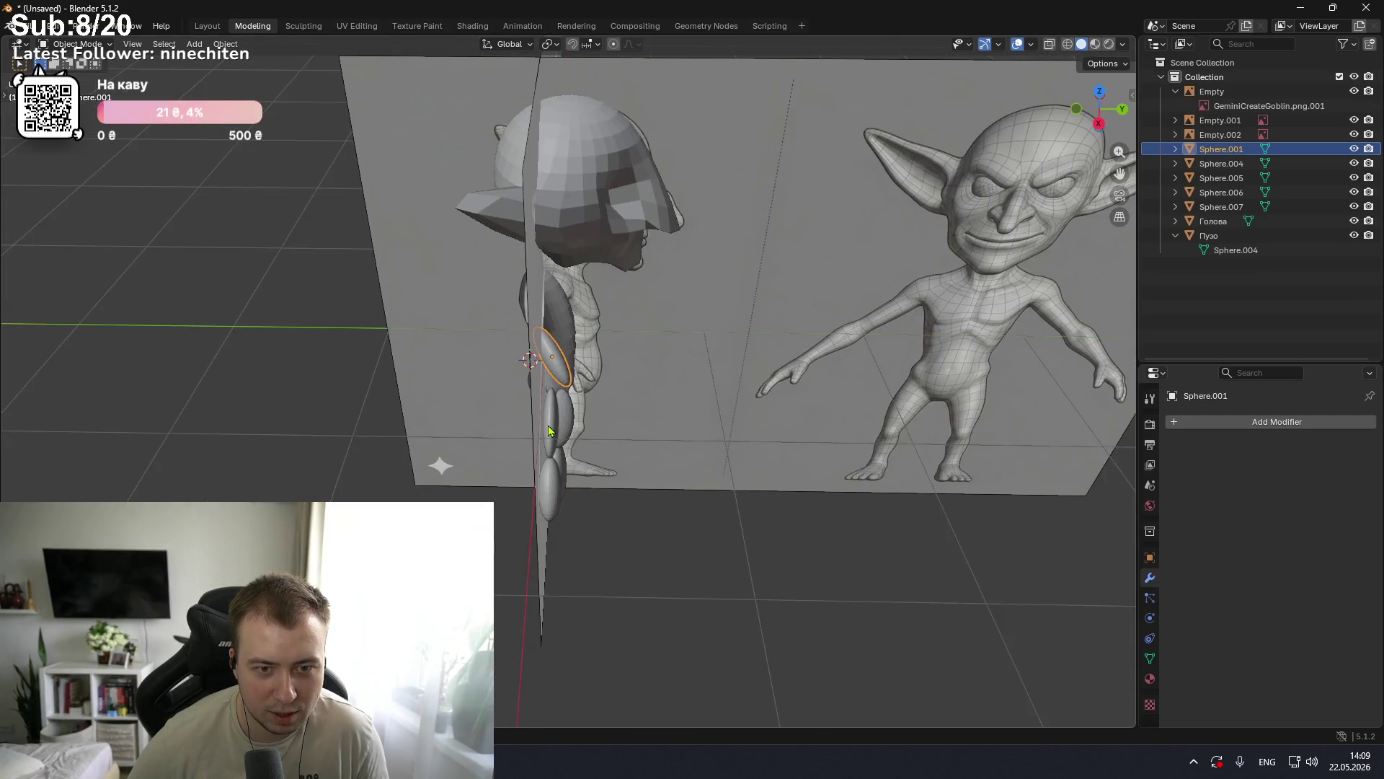
click(563, 430)
click(581, 435)
Step: Move and tilt Sphere.004 diagonally, then undo those changes
click(549, 437)
key(g)
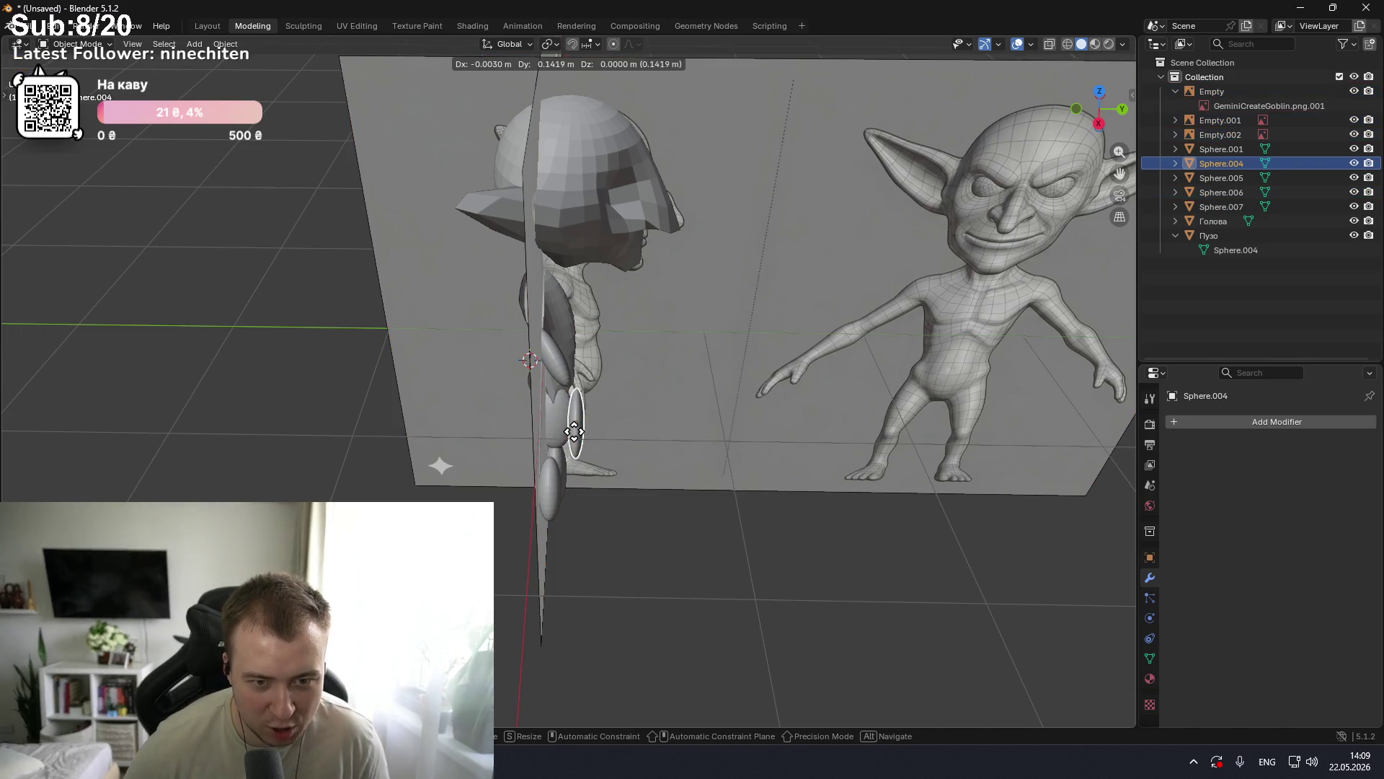
click(569, 423)
key(r)
click(576, 428)
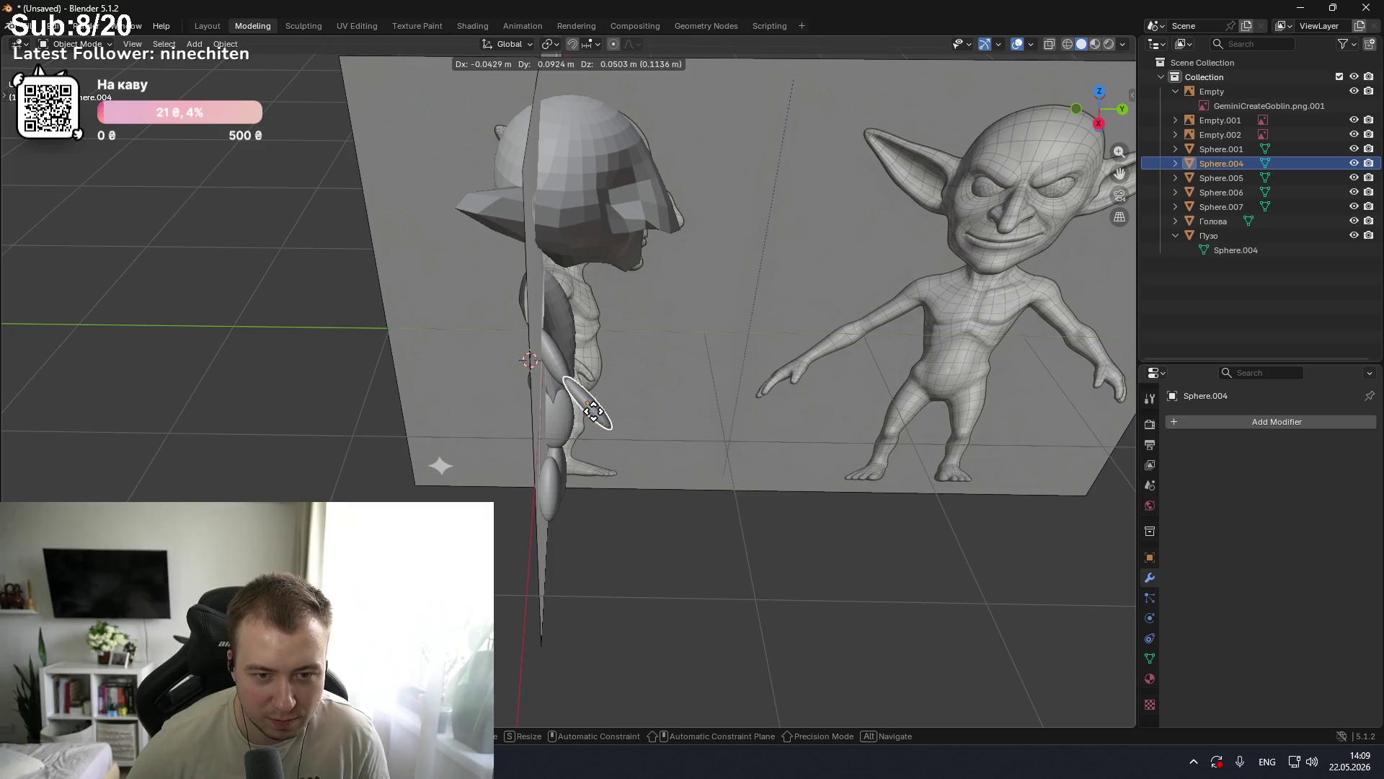
mouse_move(642, 426)
middle_down()
mouse_move(644, 381)
mouse_move(635, 418)
mouse_move(927, 383)
middle_up()
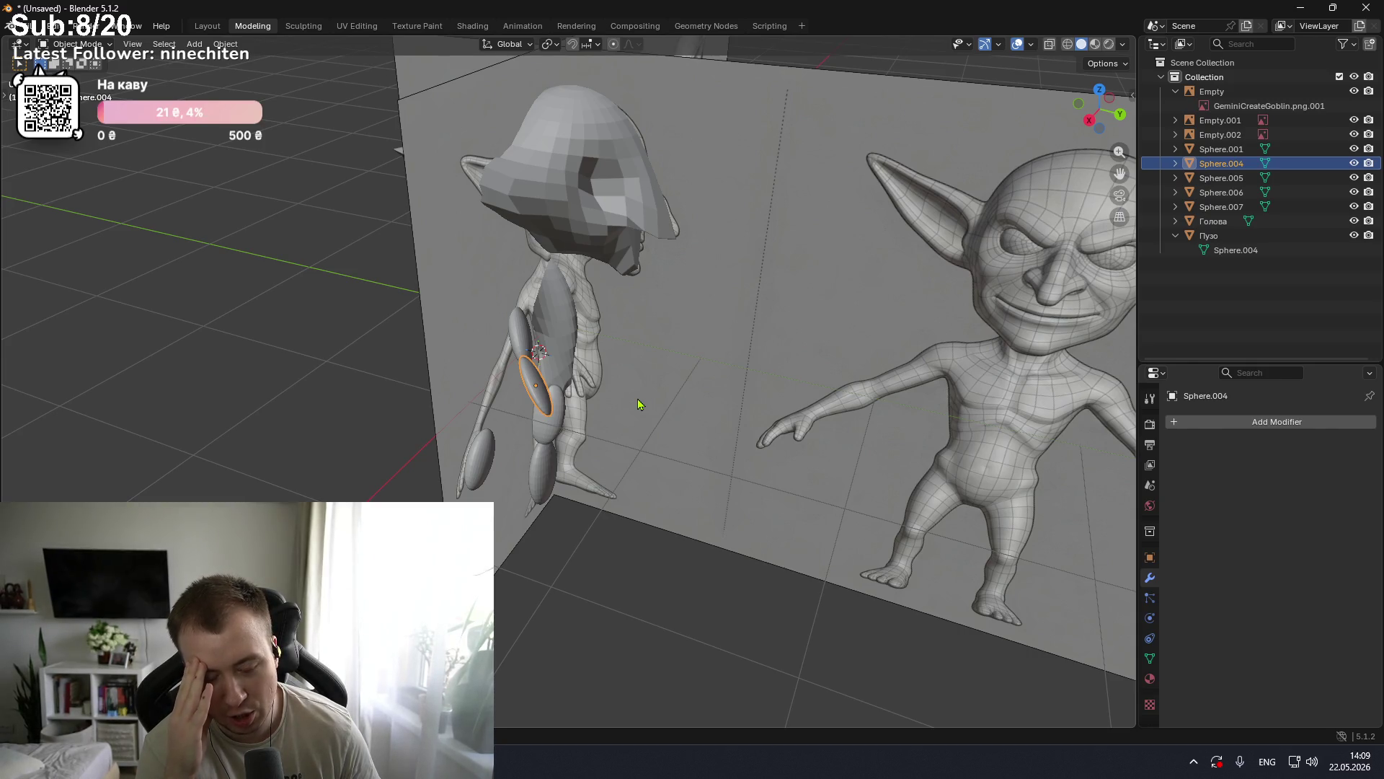
key(ctrl+z)
key(ctrl+z)
key(ctrl+z)
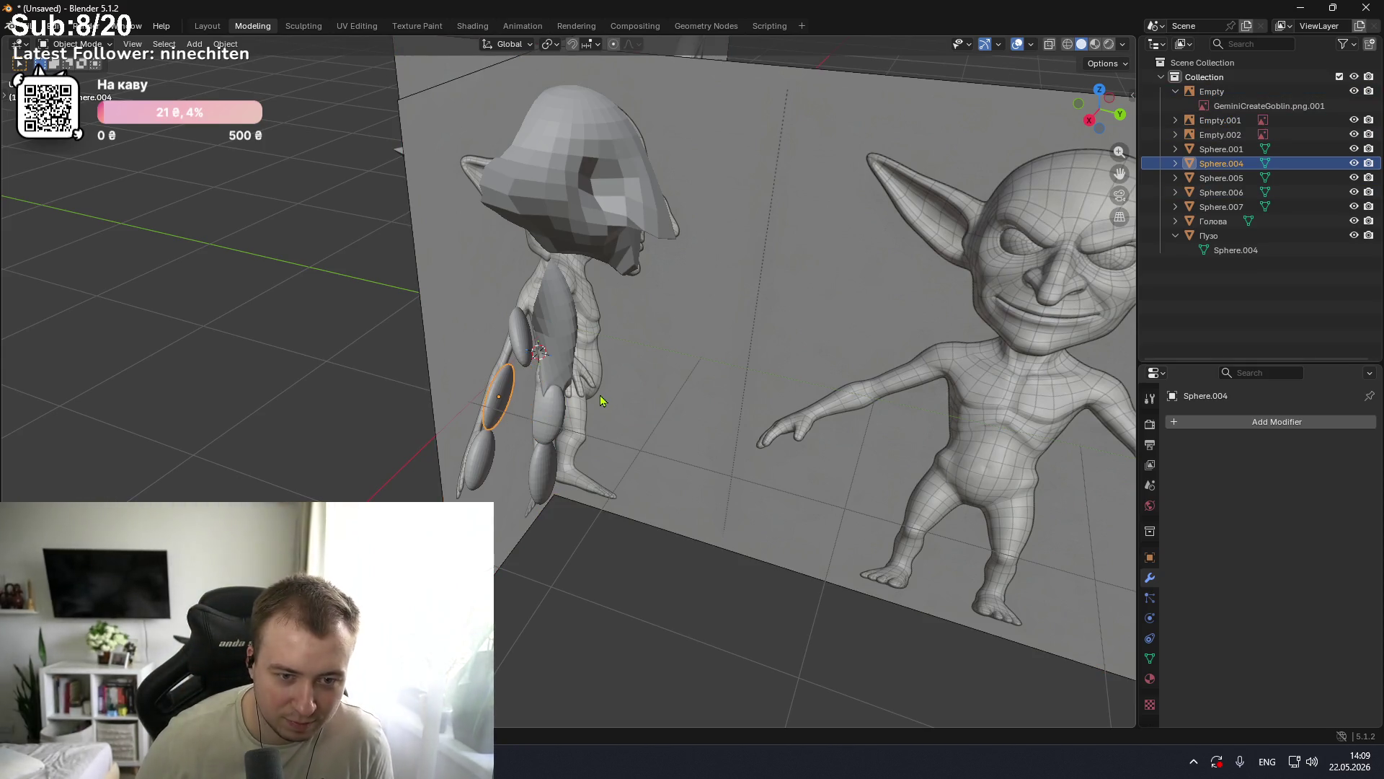
key(ctrl+z)
mouse_move(603, 393)
middle_down()
mouse_move(678, 399)
mouse_move(622, 407)
middle_up()
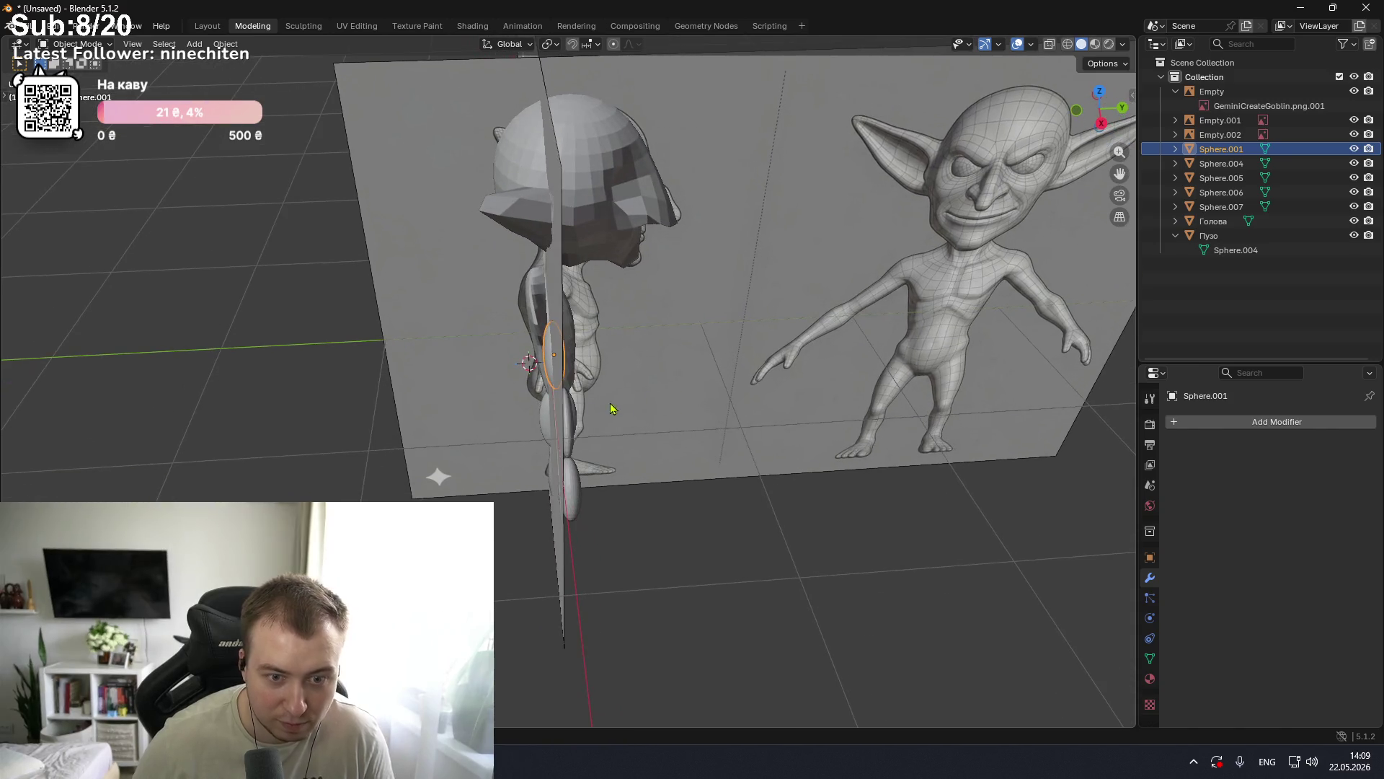
Step: Reposition Sphere.004 and Sphere.005 along the reference leg
click(569, 418)
key(g)
click(570, 453)
click(577, 487)
key(g)
click(580, 469)
Step: Nudge Sphere.006 left and adjust it, then move Sphere.007 slightly up
mouse_move(616, 447)
middle_down()
mouse_move(720, 423)
mouse_move(732, 382)
mouse_move(570, 404)
mouse_move(695, 396)
mouse_move(634, 380)
mouse_move(599, 394)
middle_up()
click(563, 421)
key(g)
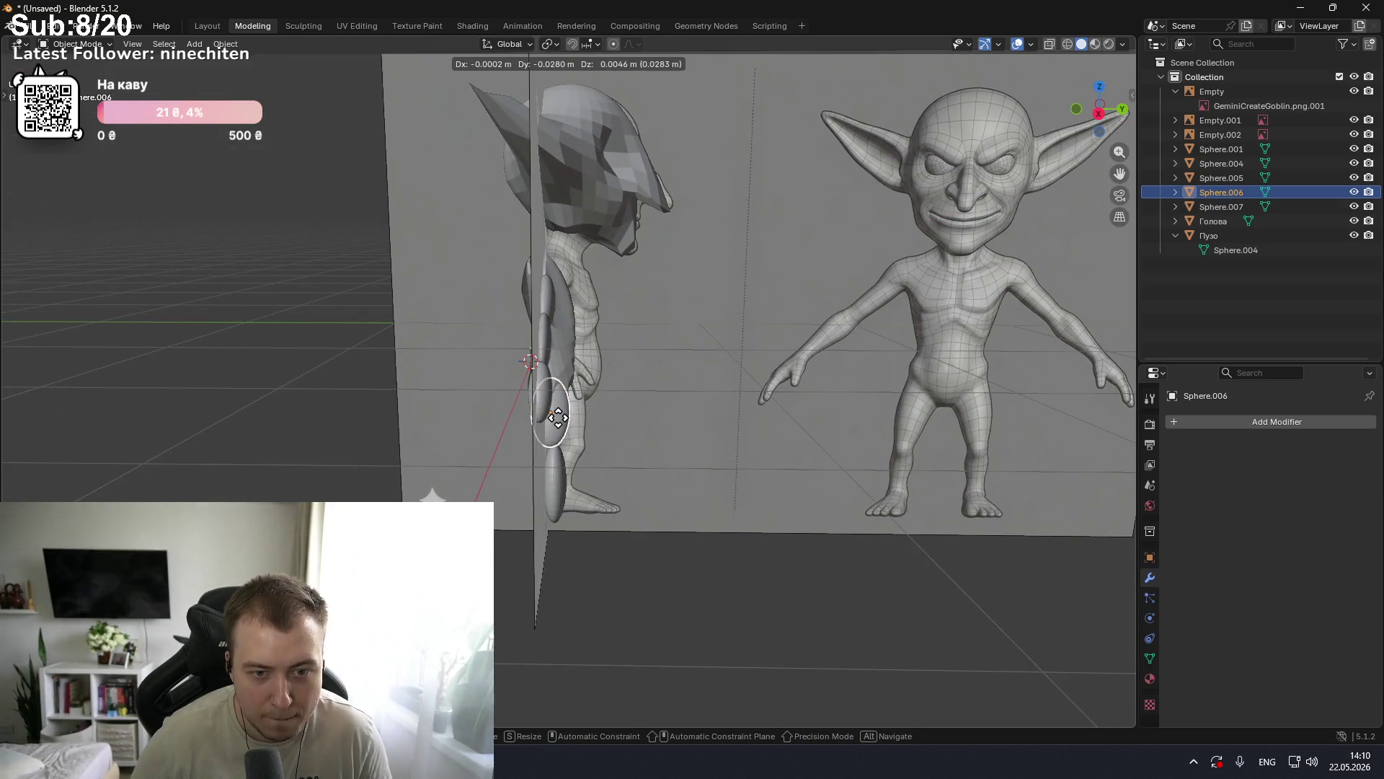
click(560, 426)
key(t)
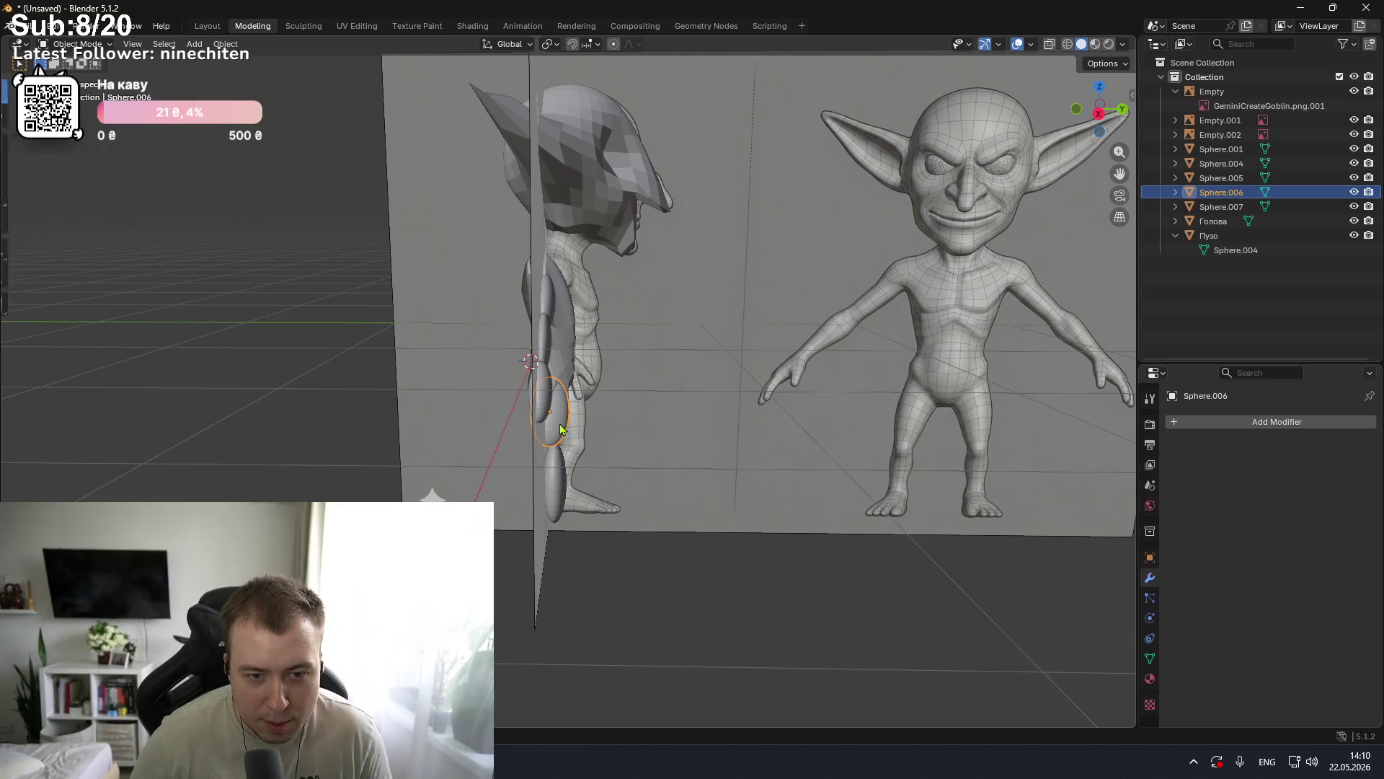
key(g)
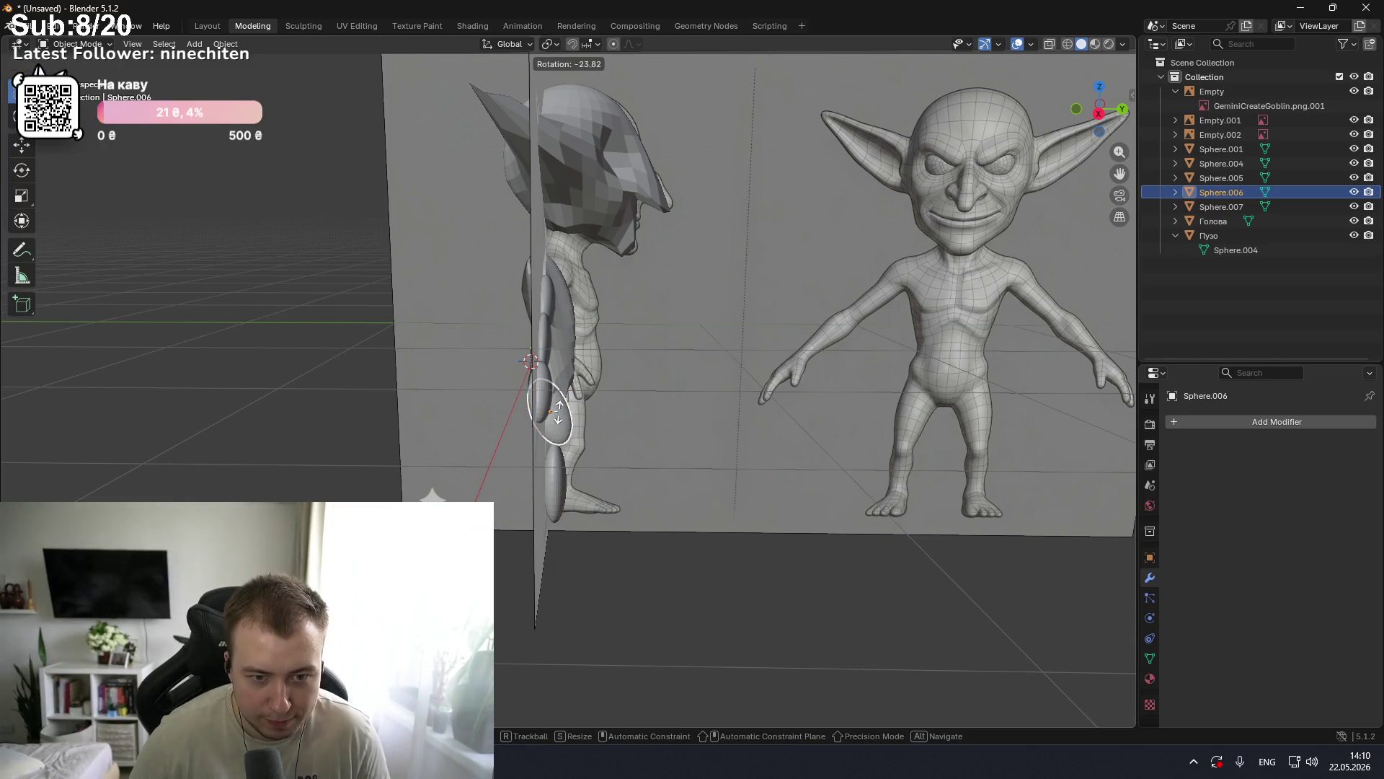
click(562, 422)
click(557, 468)
key(g)
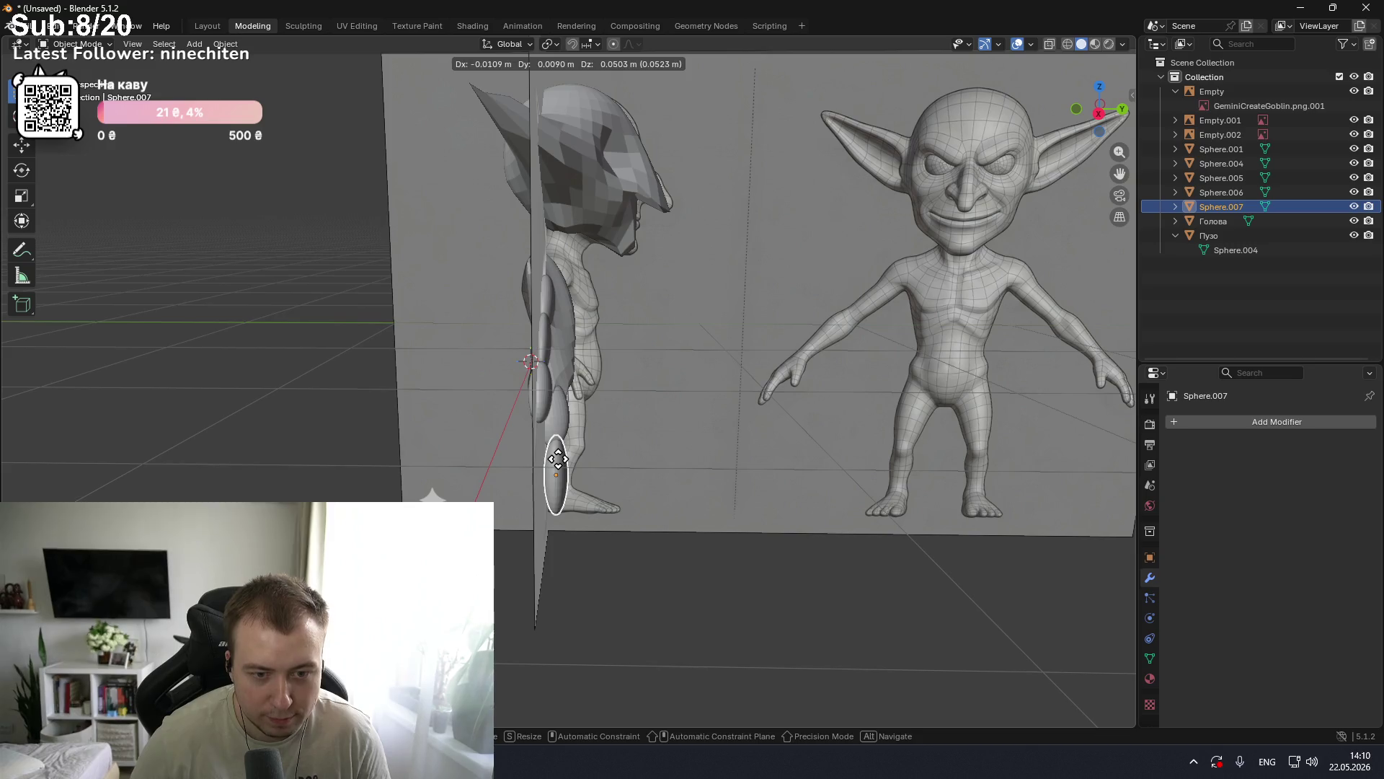
click(563, 461)
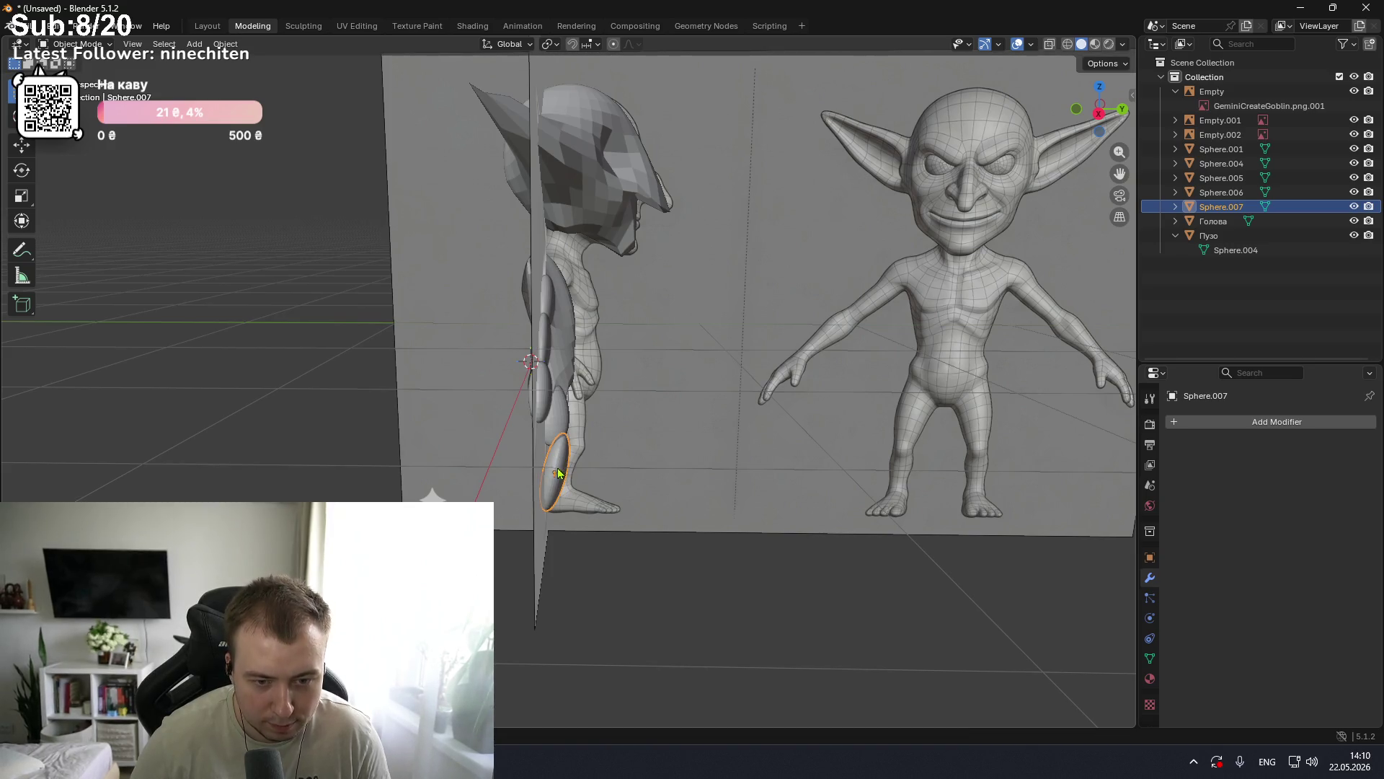
Step: Paste a copied ellipsoid and rotate it toward horizontal, undoing an accidental reference move
key(ctrl+v)
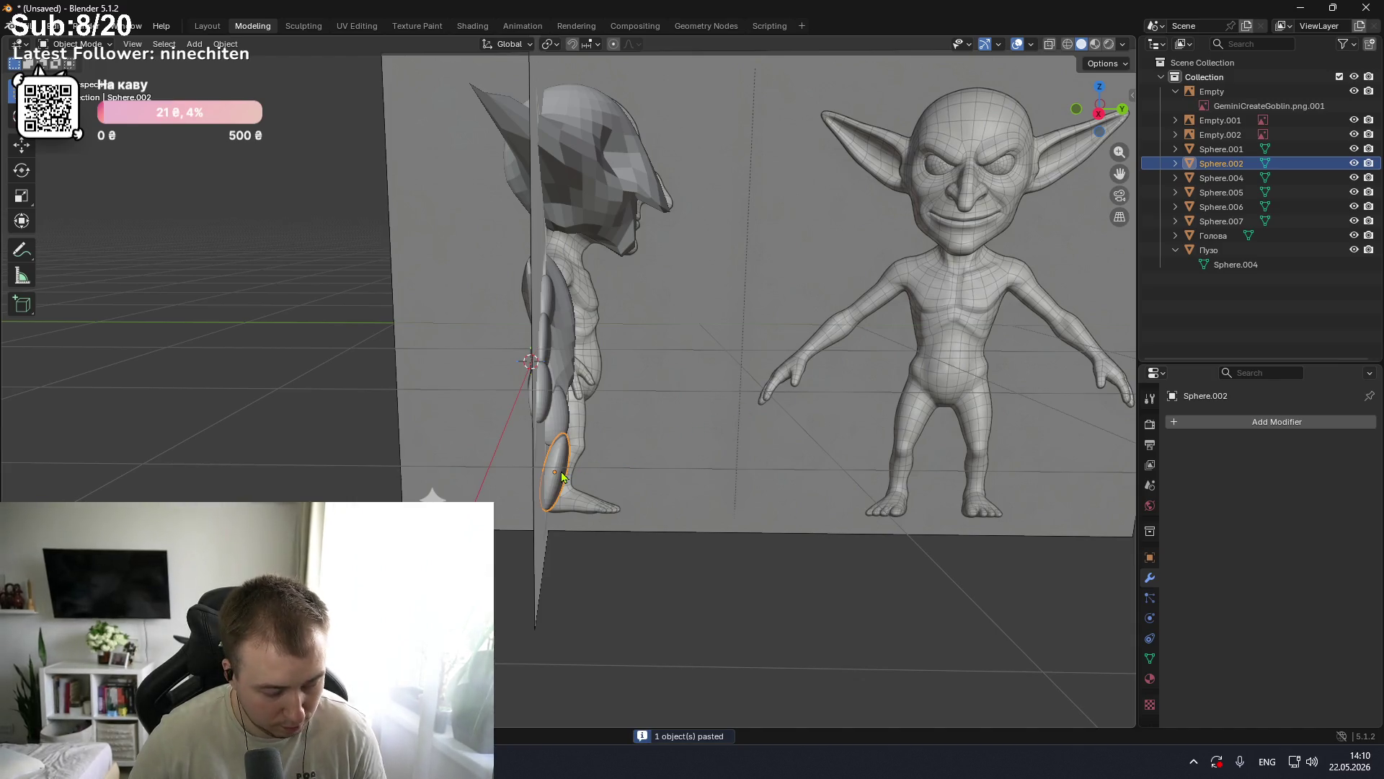
key(r)
click(565, 541)
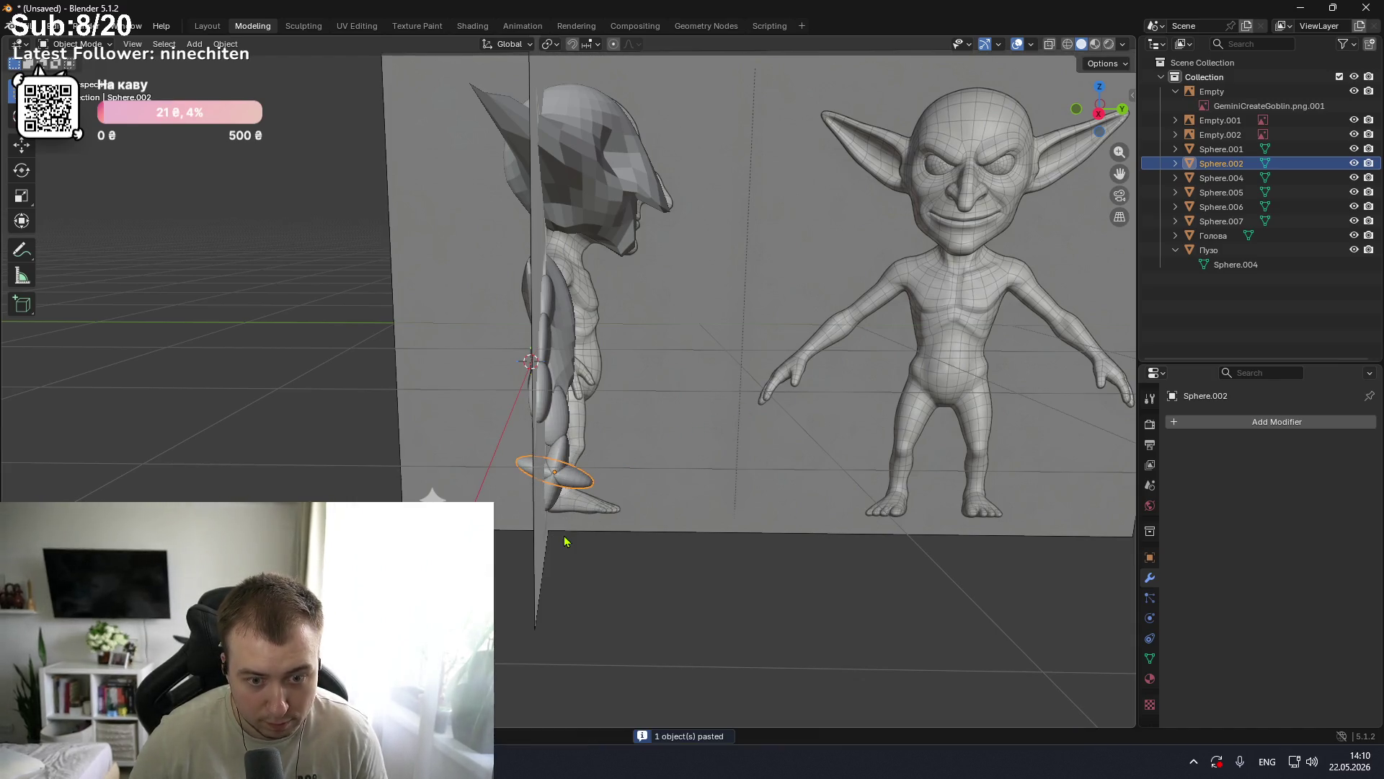
shift+click(575, 492)
key(g)
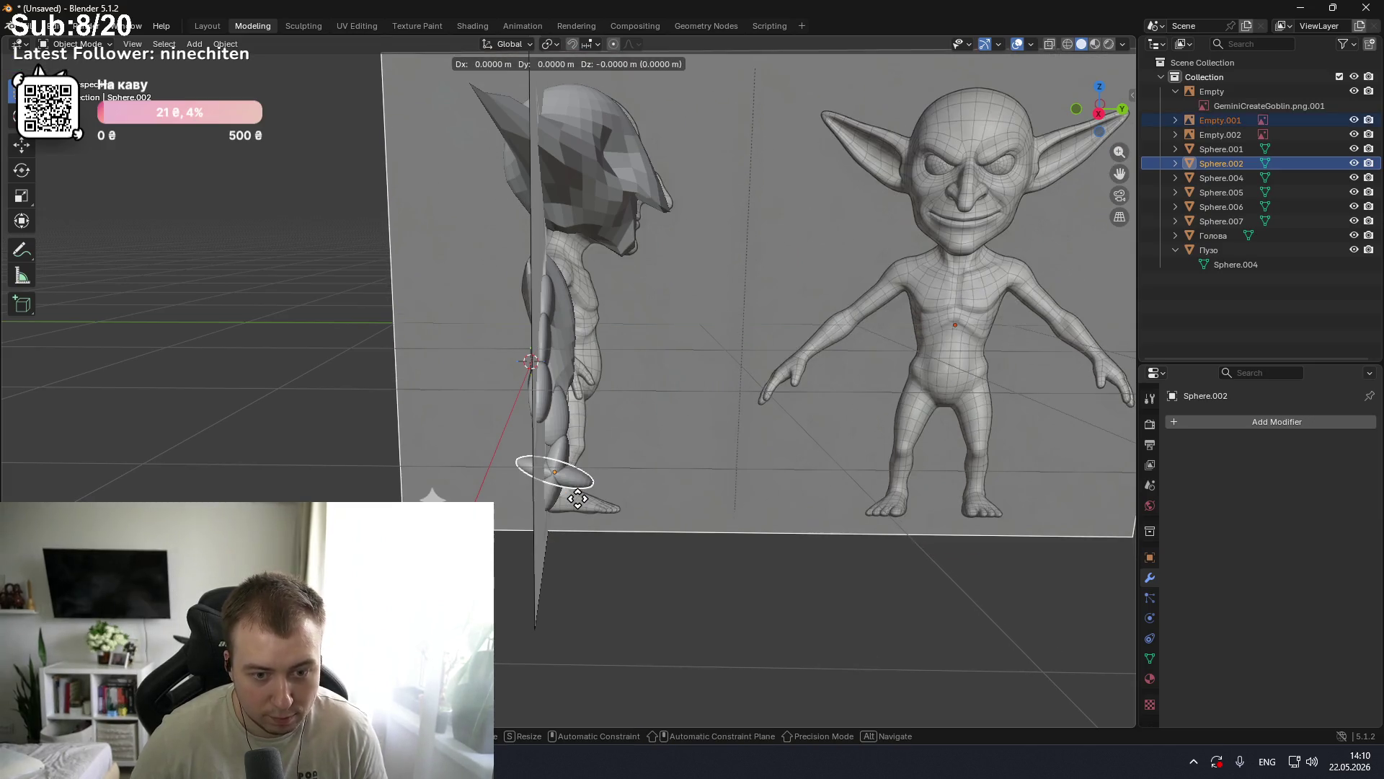
click(576, 491)
key(ctrl+z)
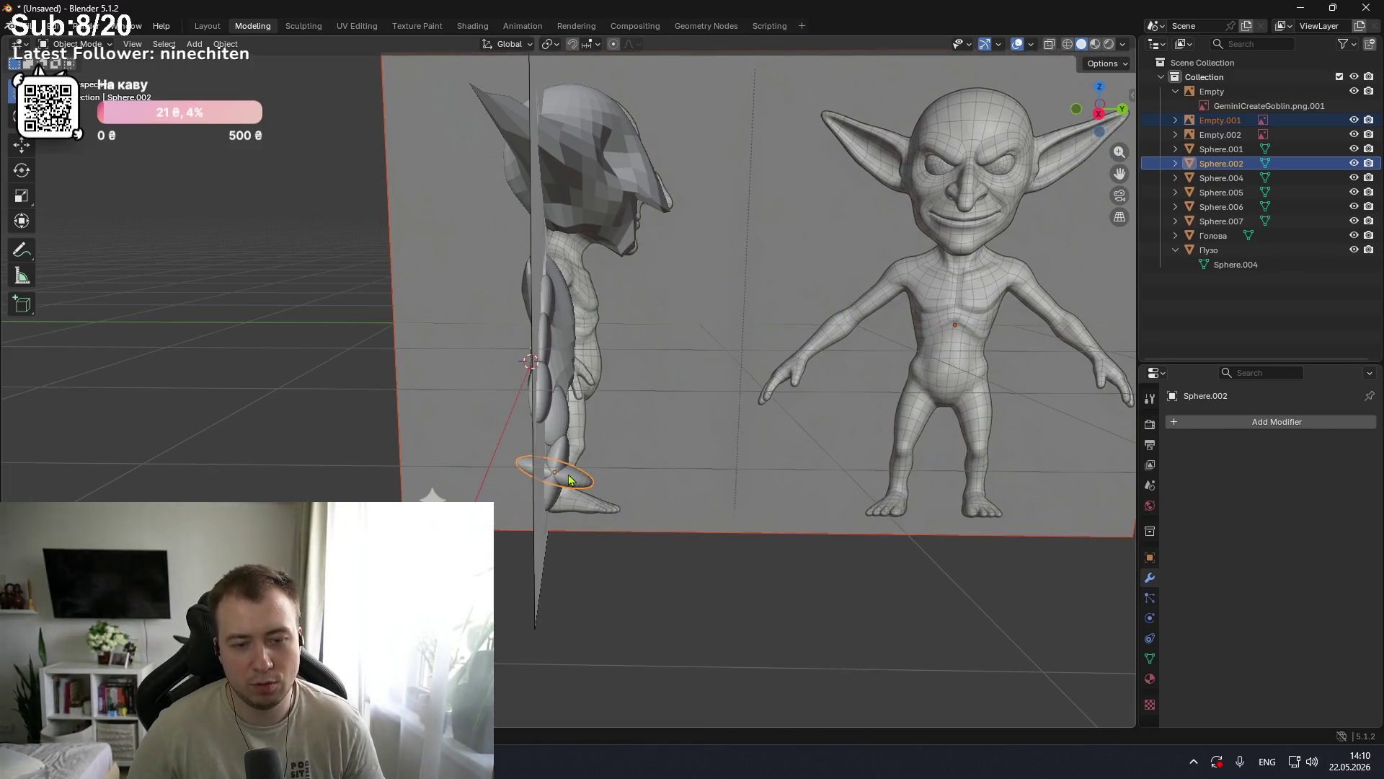
Step: Move the foot ellipsoid under the leg and rotate it to lie level
key(g)
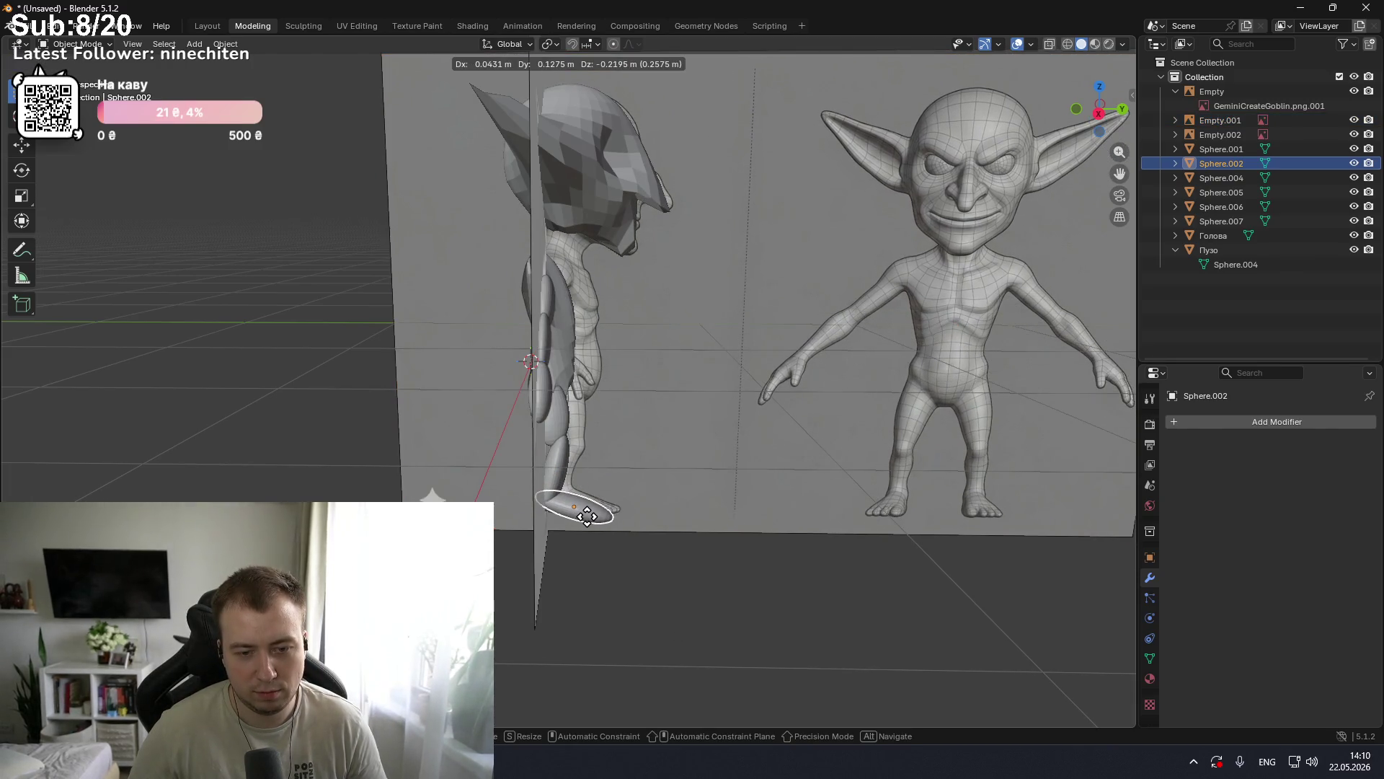
click(588, 516)
key(r)
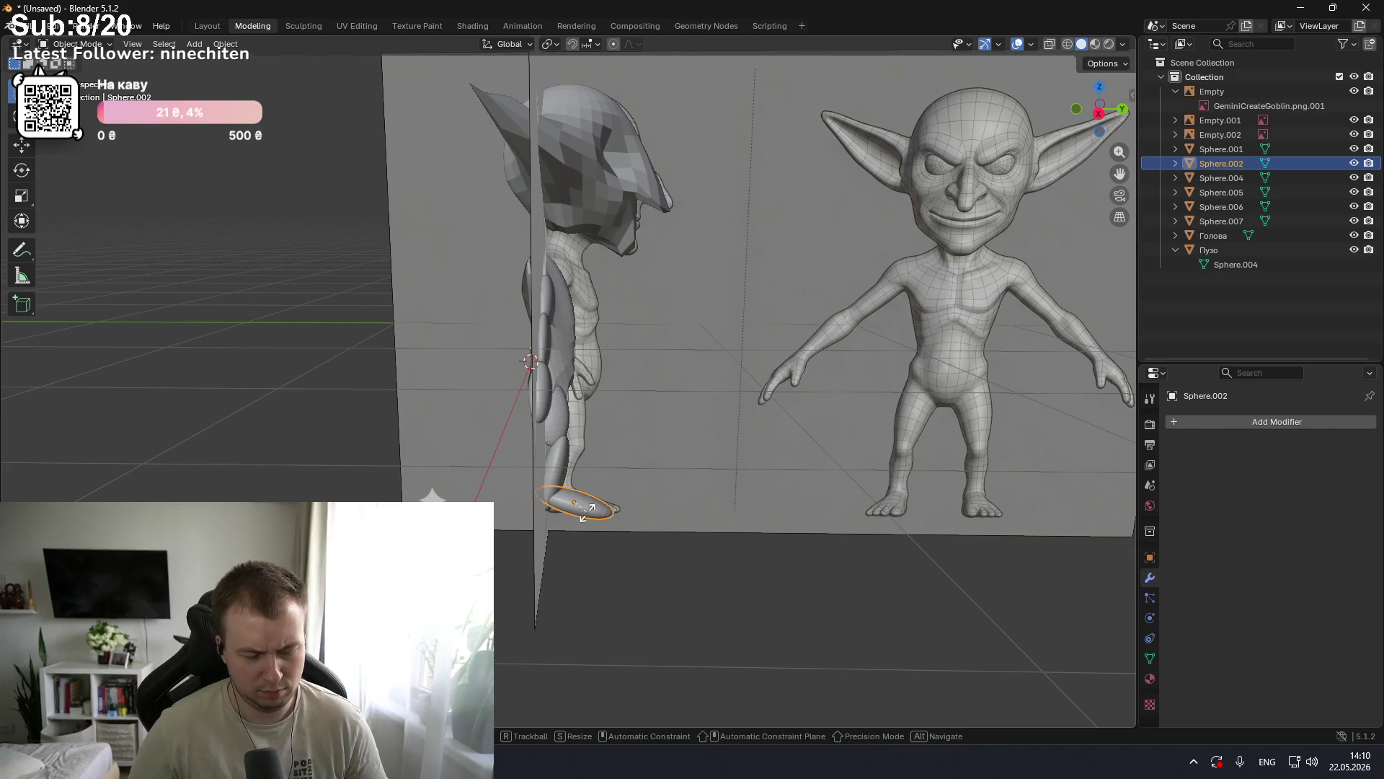
click(585, 512)
scroll(596, 509, up, 3)
scroll(596, 510, down, 2)
scroll(609, 559, up, 1)
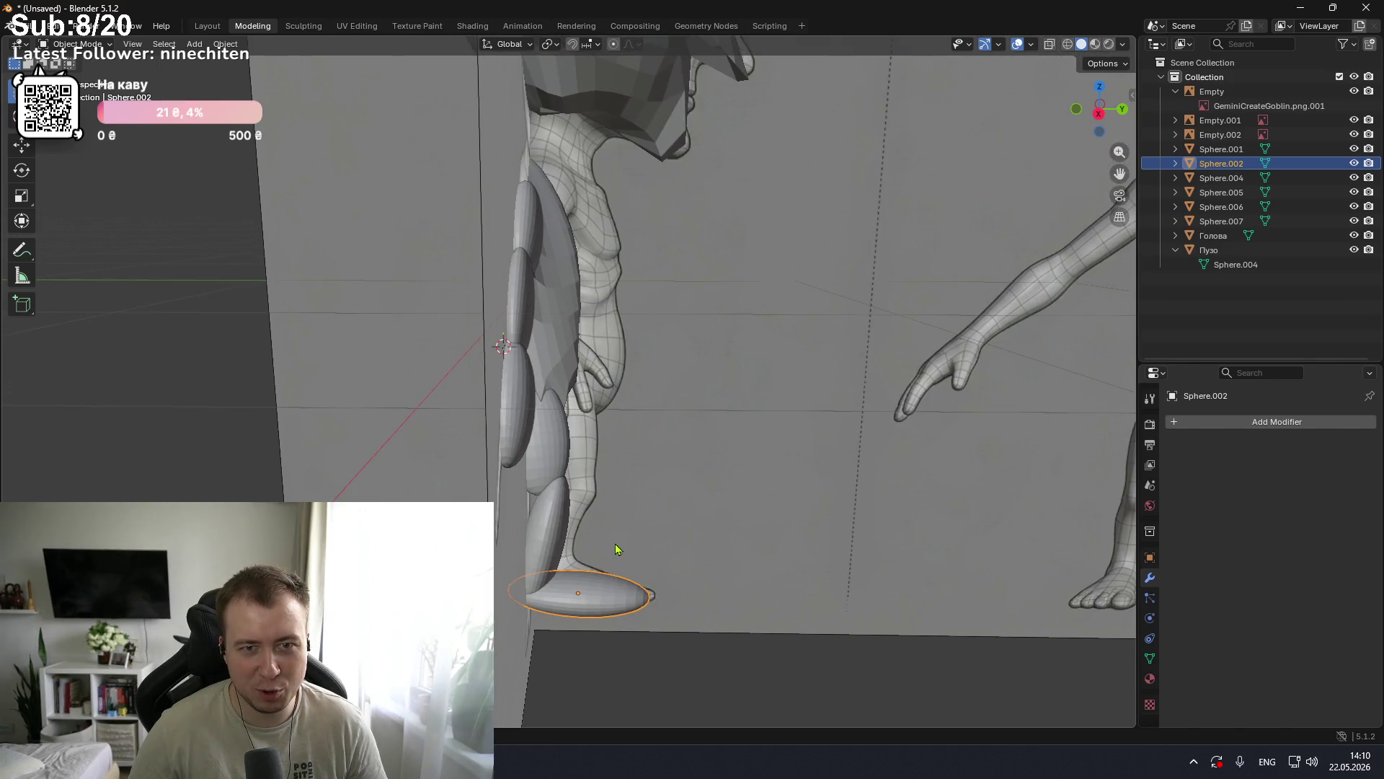
mouse_move(602, 535)
middle_down()
mouse_move(618, 485)
mouse_move(584, 498)
mouse_move(637, 482)
mouse_move(600, 507)
middle_up()
Step: Check the foot in side and front views and lower it to the sole
key(KP_3)
key(KP_1)
key(KP_3)
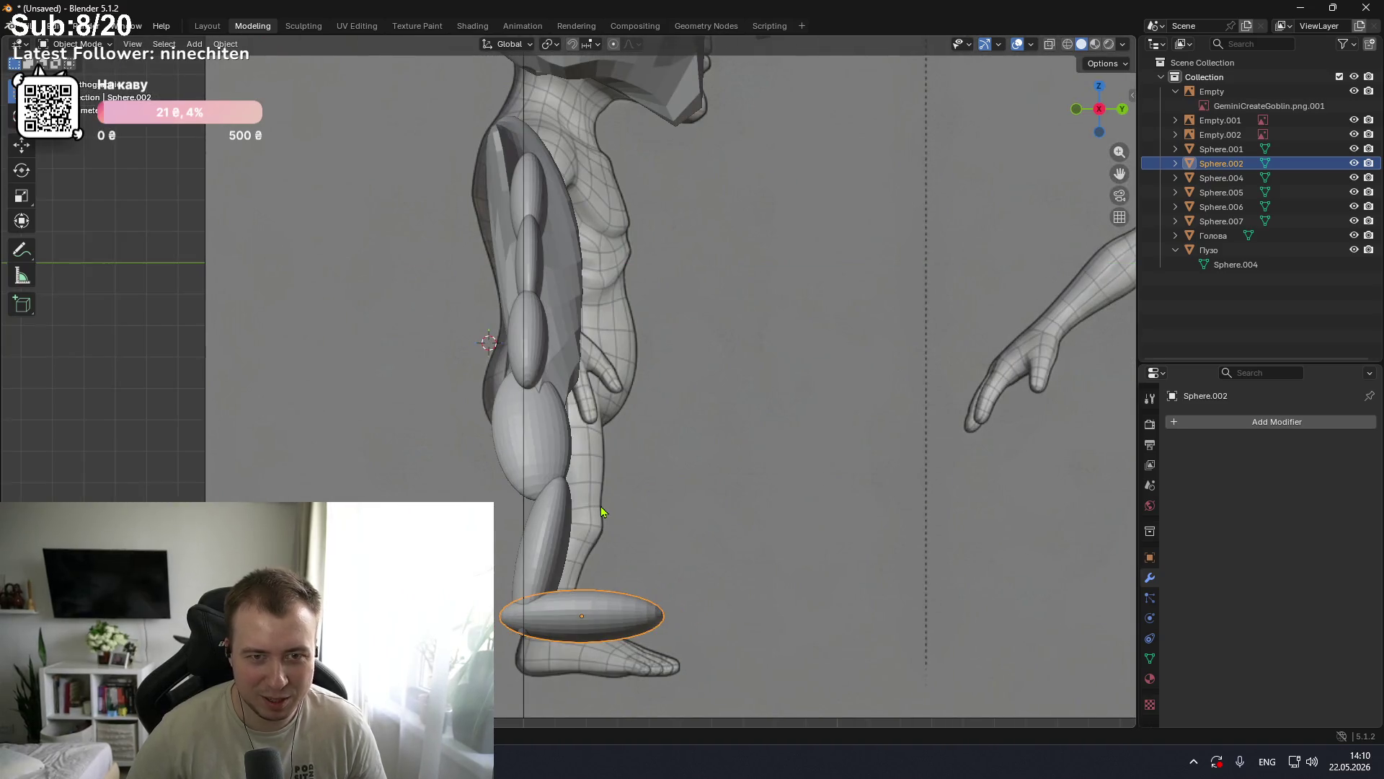
scroll(577, 512, down, 1)
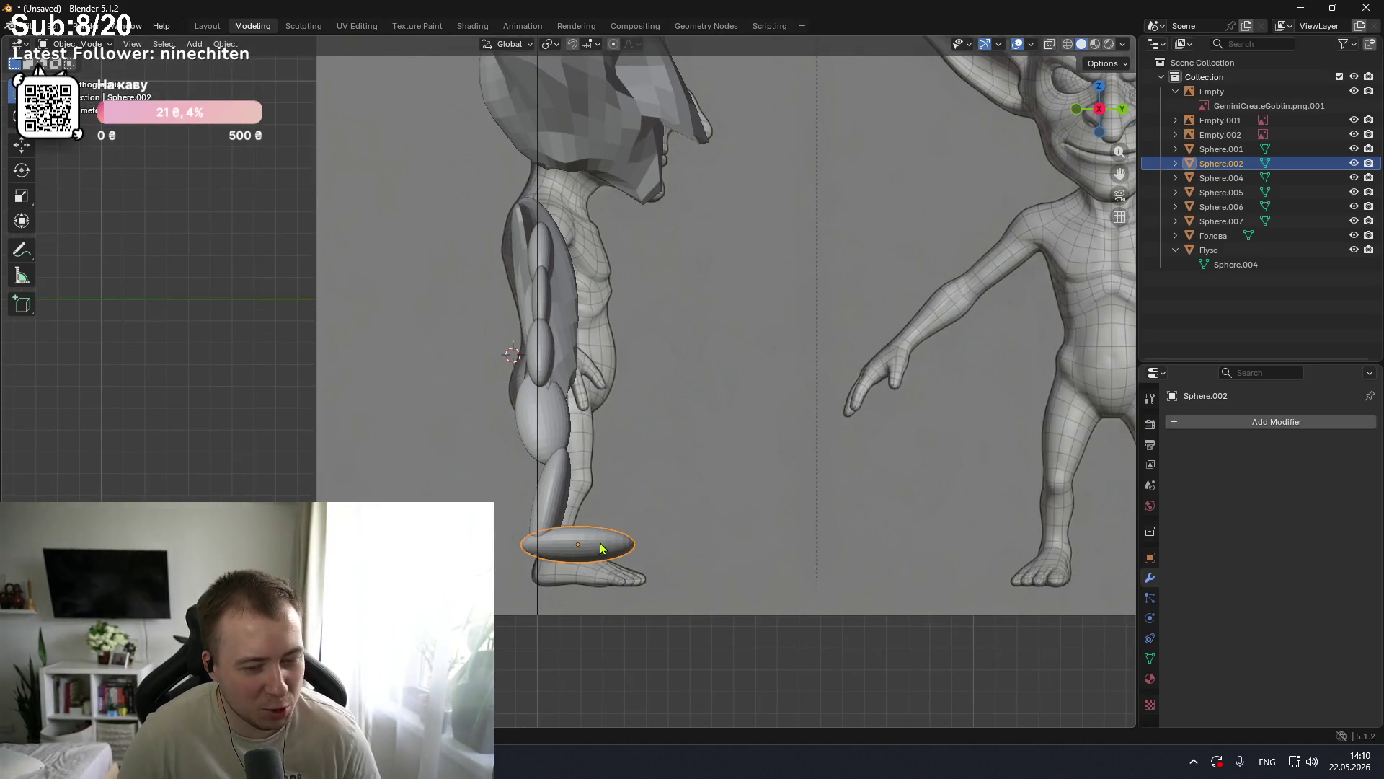
key(g)
click(608, 572)
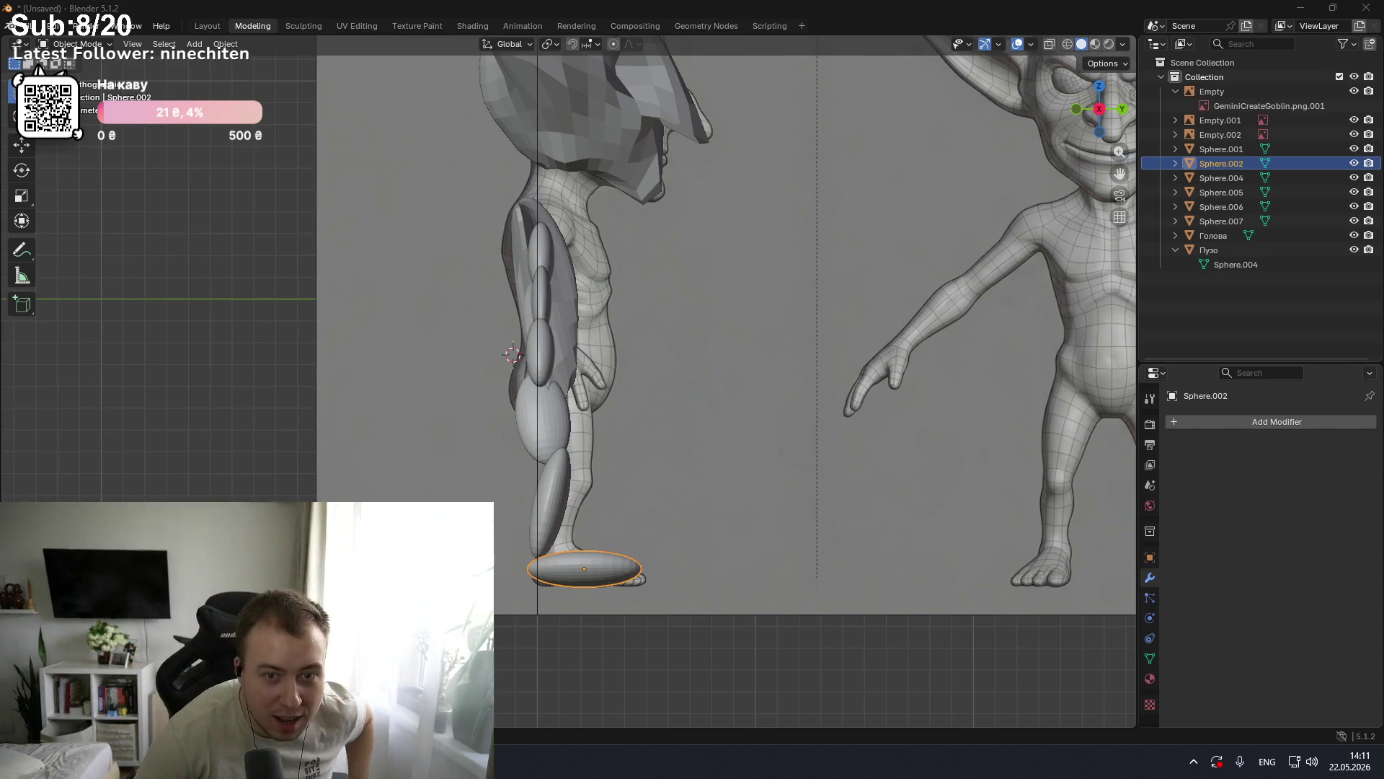
key(Home)
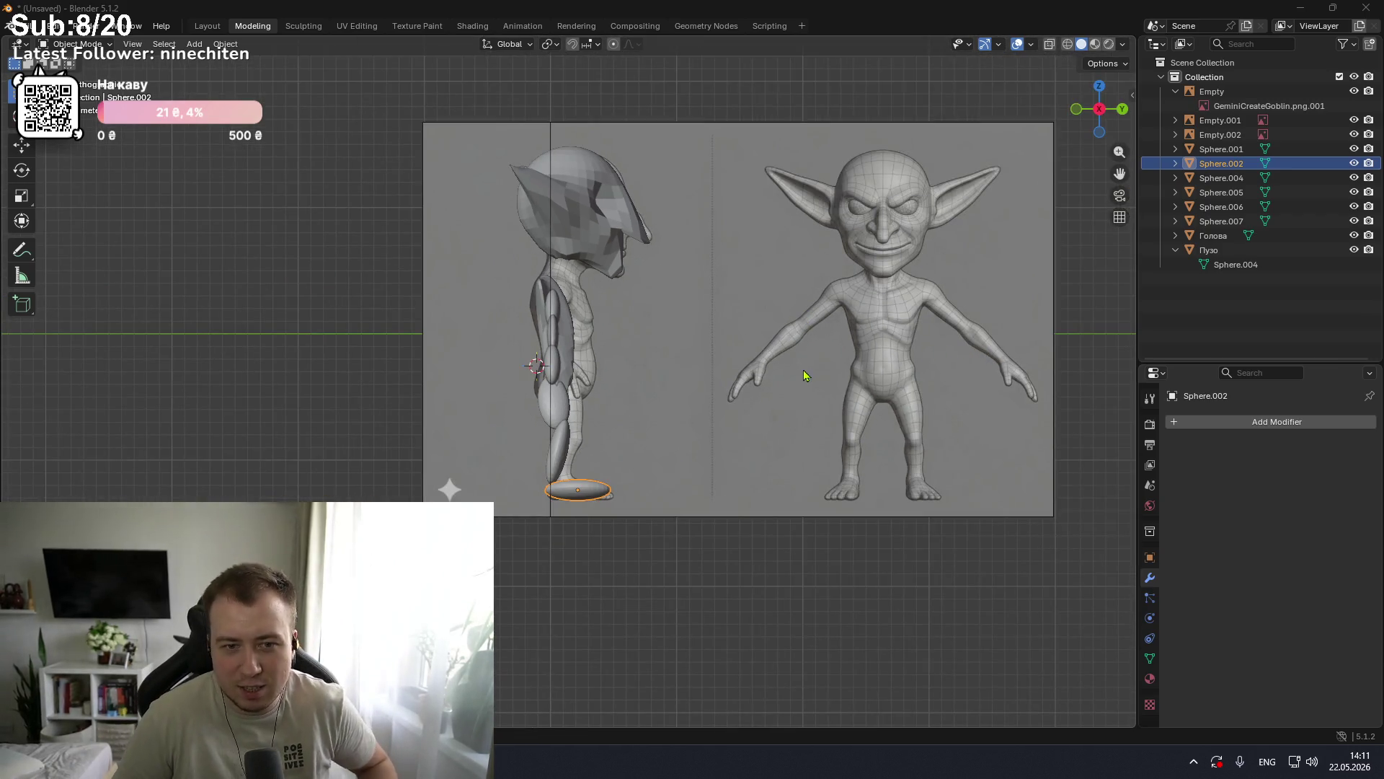
scroll(597, 343, up, 2)
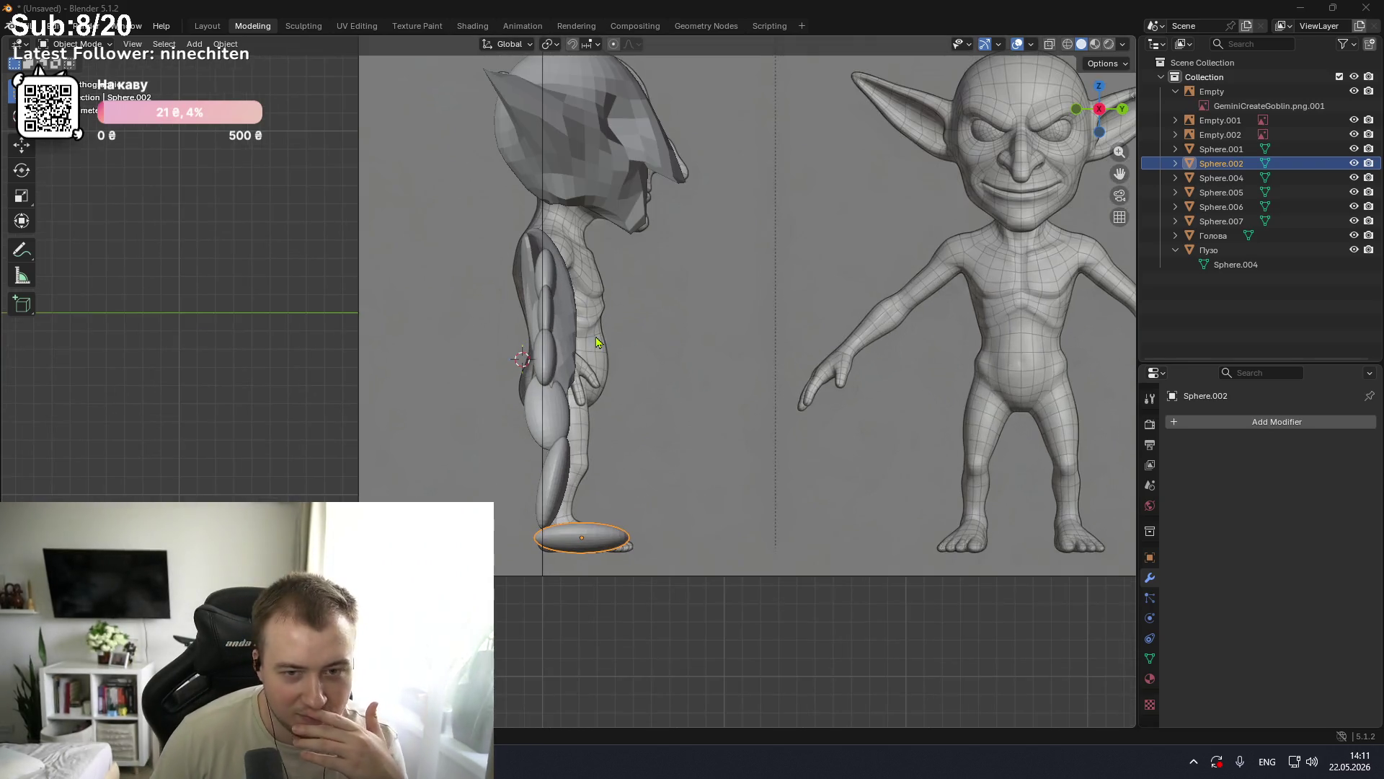
mouse_move(607, 322)
middle_down()
mouse_move(461, 327)
mouse_move(453, 372)
mouse_move(541, 365)
mouse_move(686, 322)
mouse_move(825, 358)
mouse_move(692, 360)
mouse_move(583, 400)
mouse_move(548, 375)
mouse_move(618, 349)
mouse_move(603, 348)
mouse_move(703, 344)
mouse_move(457, 339)
mouse_move(568, 368)
mouse_move(630, 281)
mouse_move(602, 315)
mouse_move(621, 278)
mouse_move(610, 248)
mouse_move(629, 268)
middle_up()
Step: Select the belly Пузо, then the reference Empty.001, viewing the goblin from the front
click(562, 337)
scroll(629, 281, up, 2)
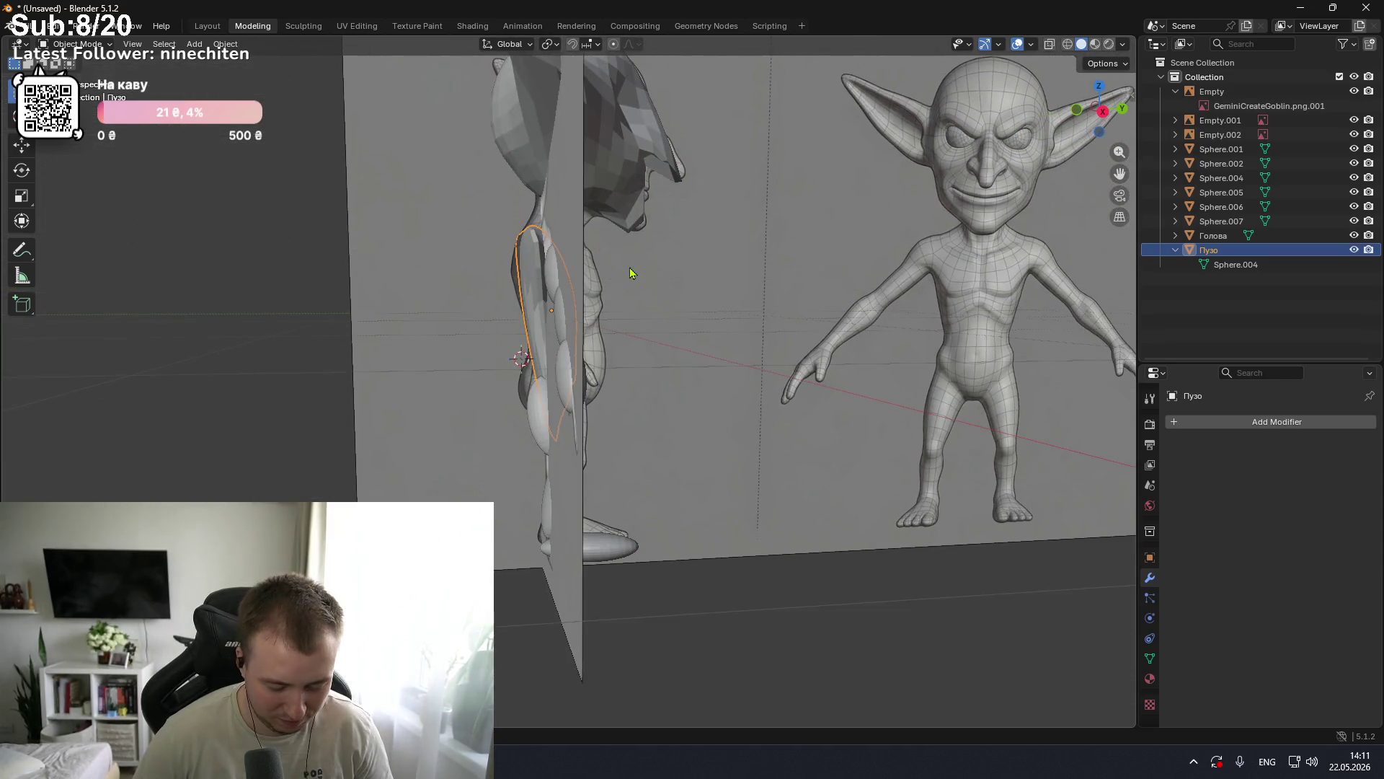
key(KP_1)
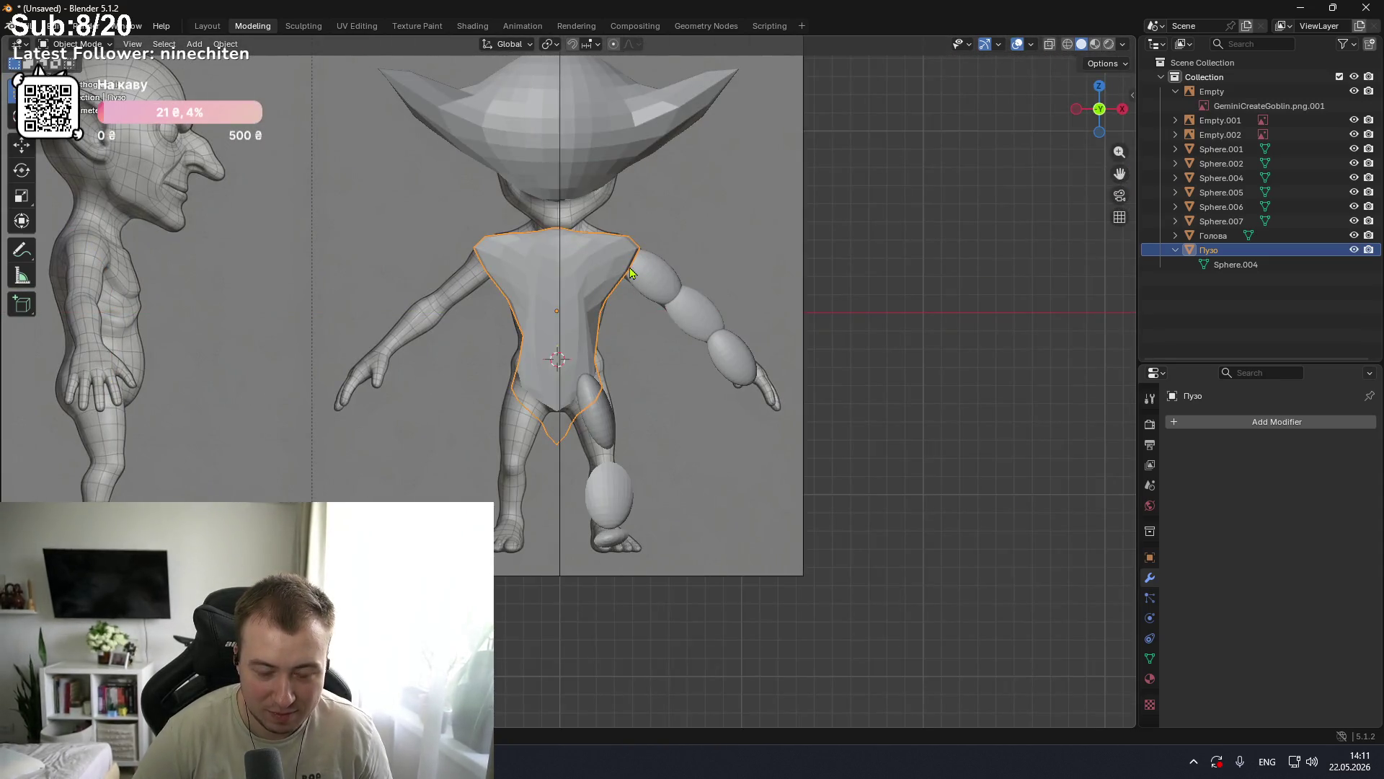
scroll(629, 272, down, 1)
click(559, 224)
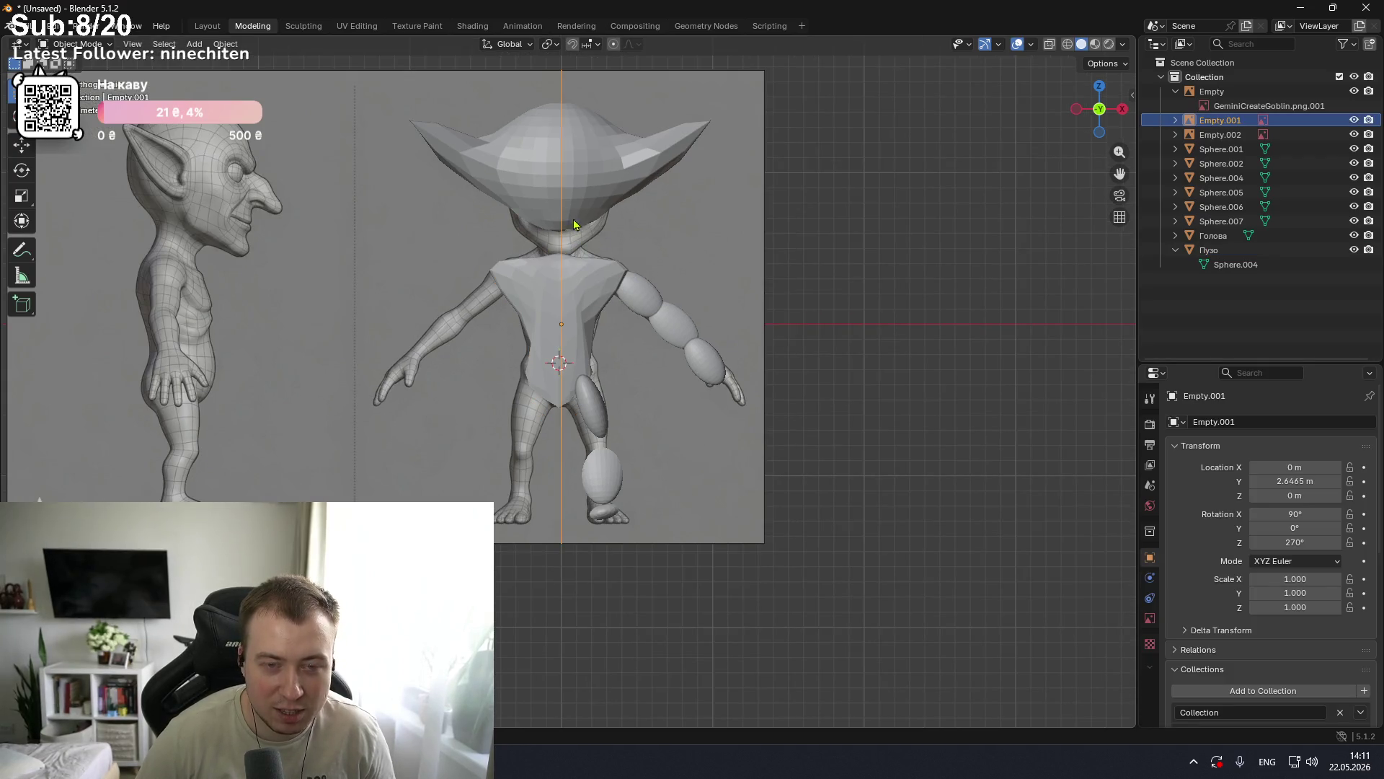
scroll(569, 206, up, 2)
mouse_move(570, 202)
middle_down()
mouse_move(618, 241)
mouse_move(613, 169)
middle_up()
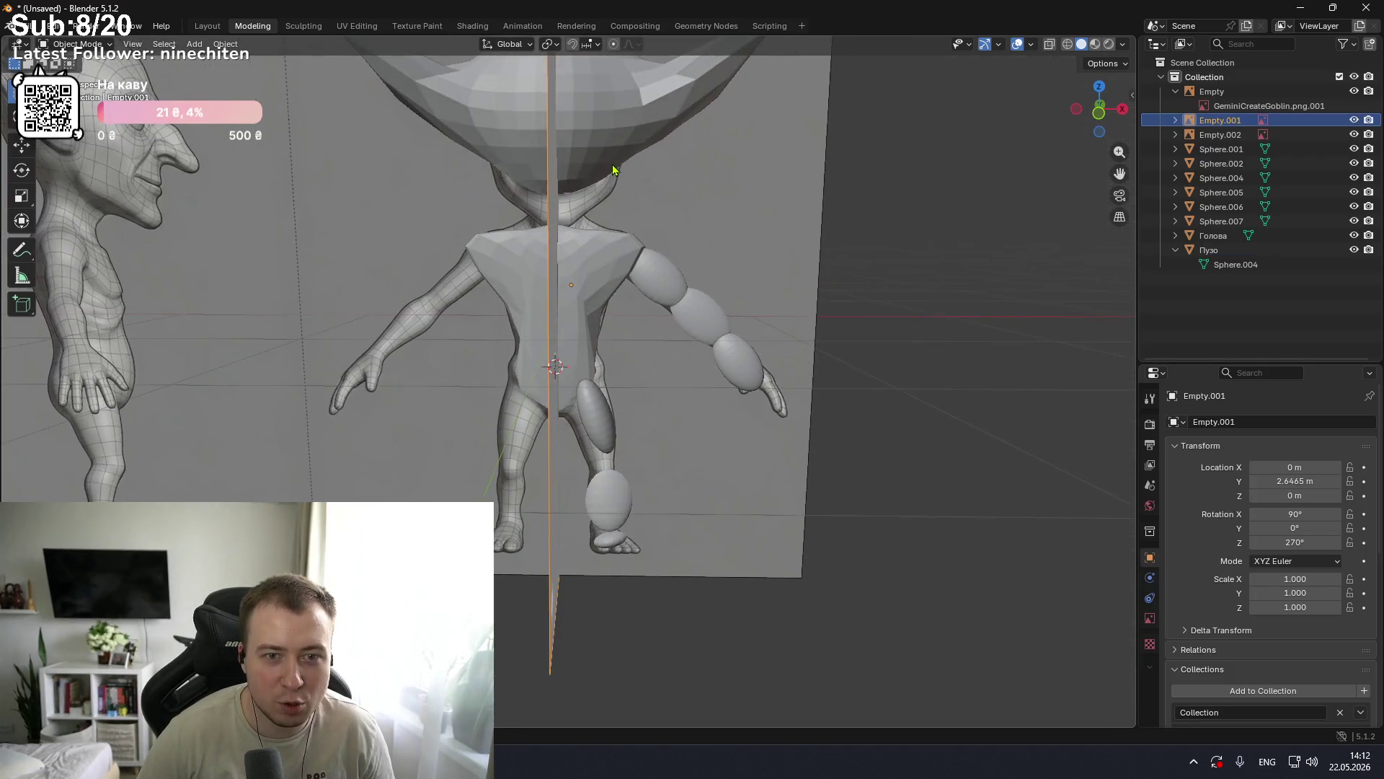
scroll(611, 169, down, 3)
Step: Select the head Голова, cancel its rotation, and bring up the mode pie menu
click(575, 256)
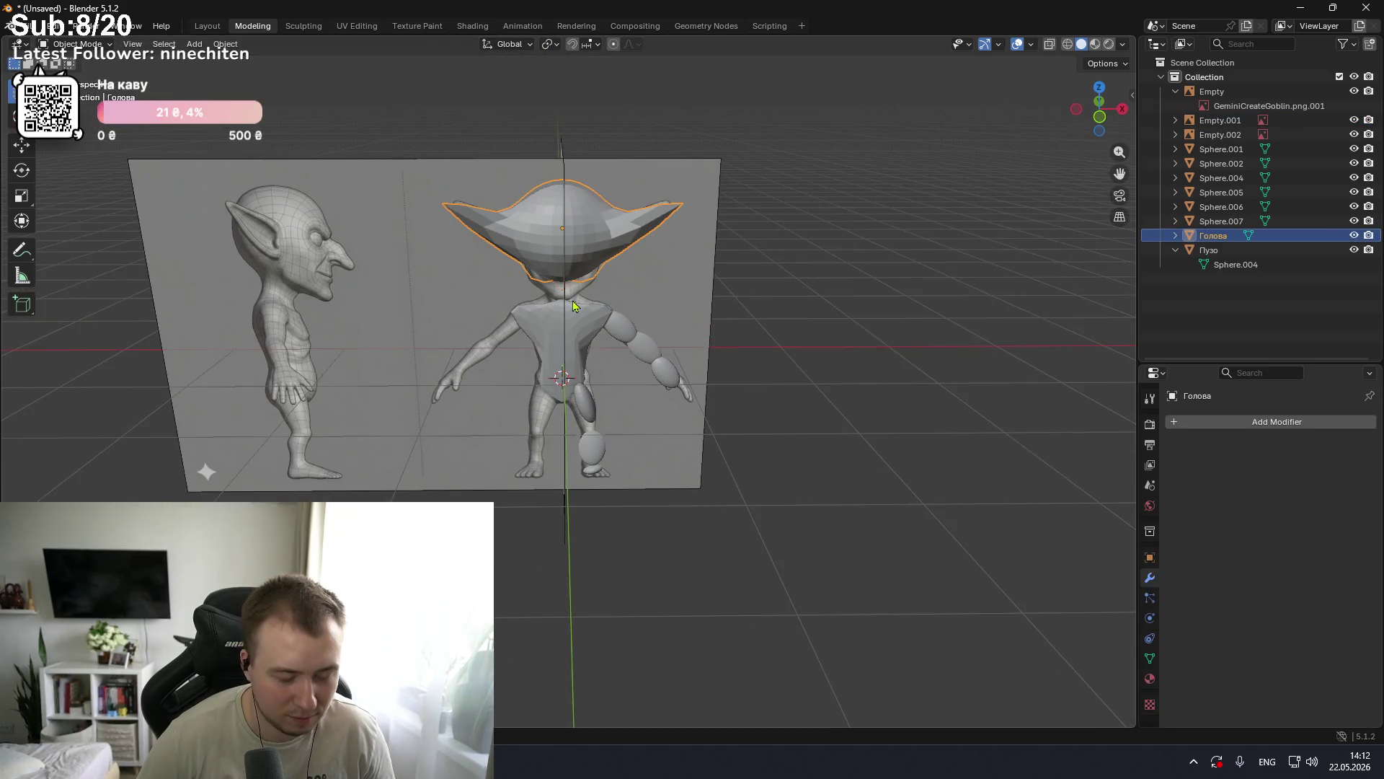
key(r)
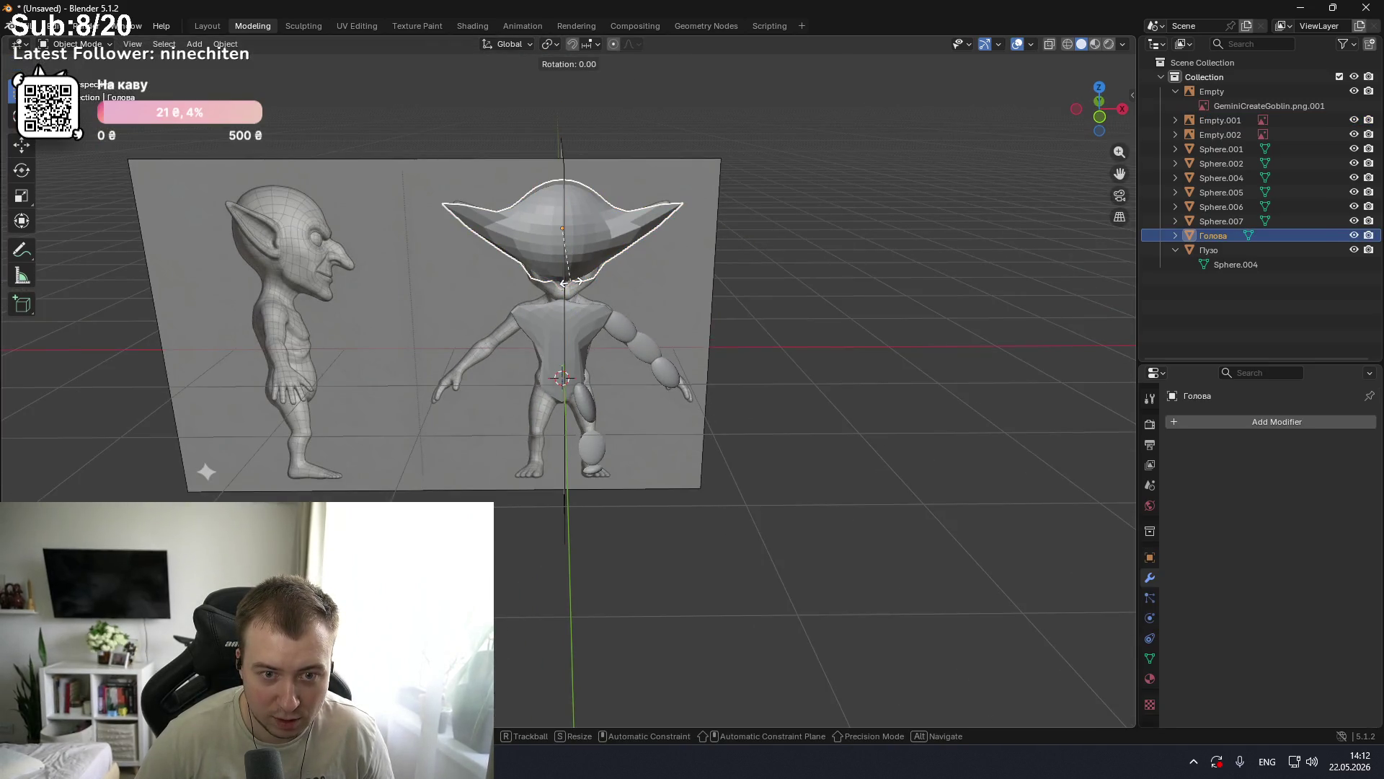
key(Escape)
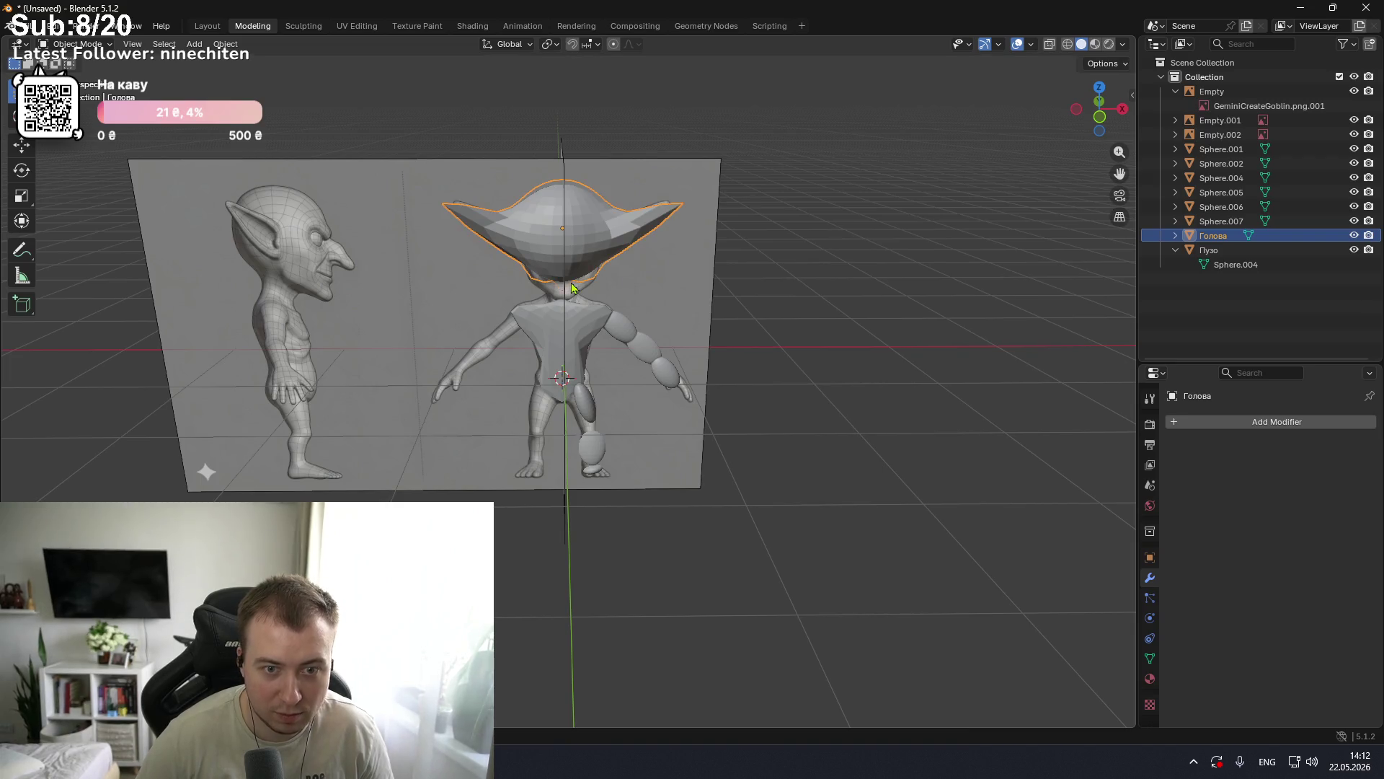
key(ctrl+Tab)
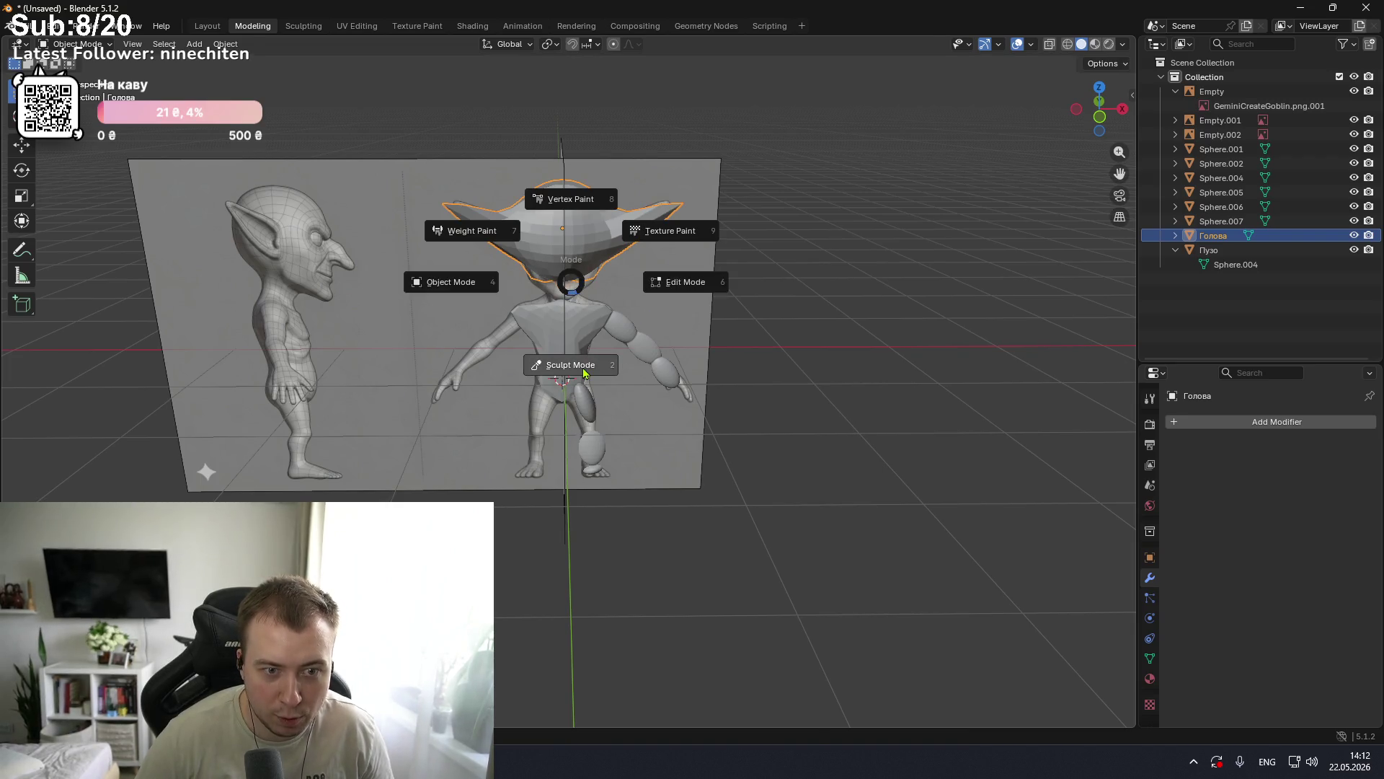
Step: Switch the head to Sculpt Mode and compare the goblin's front and side views
click(565, 353)
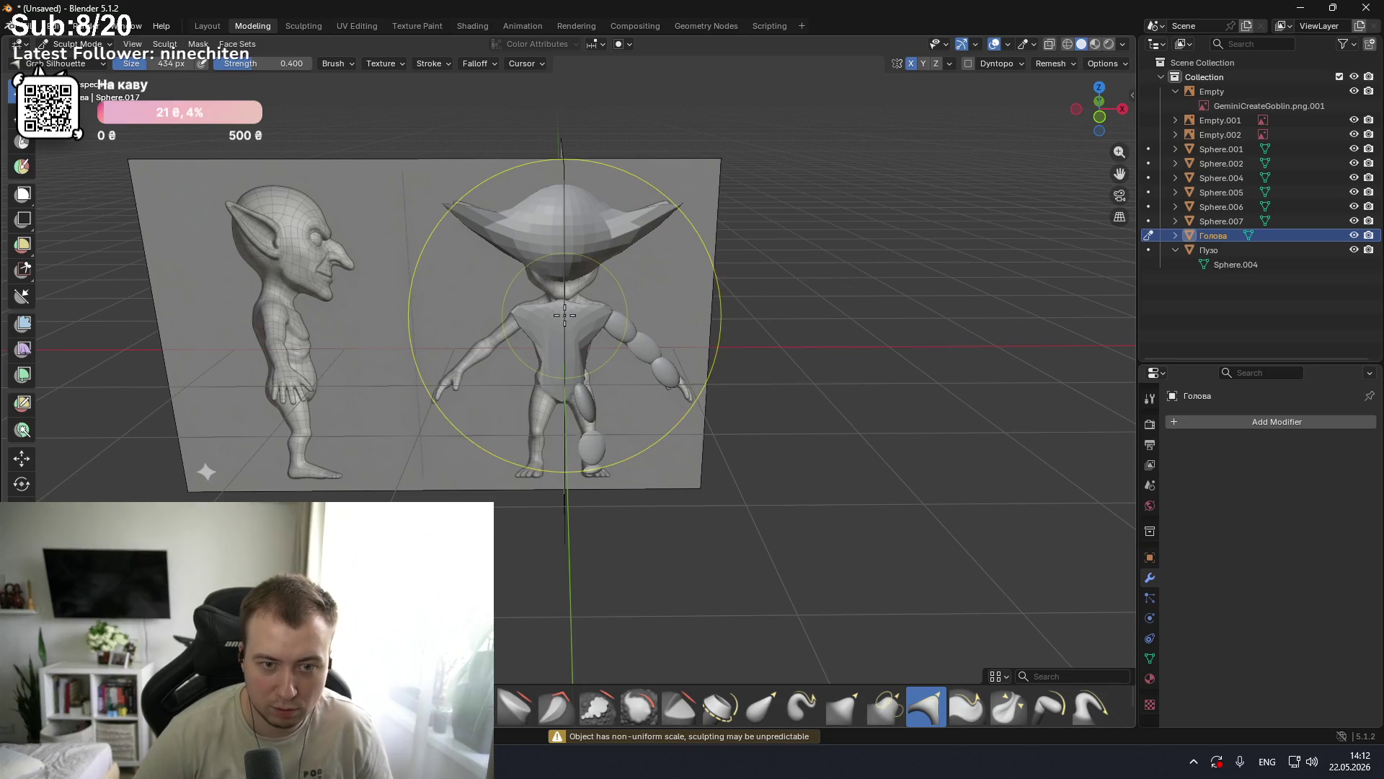
key(KP_1)
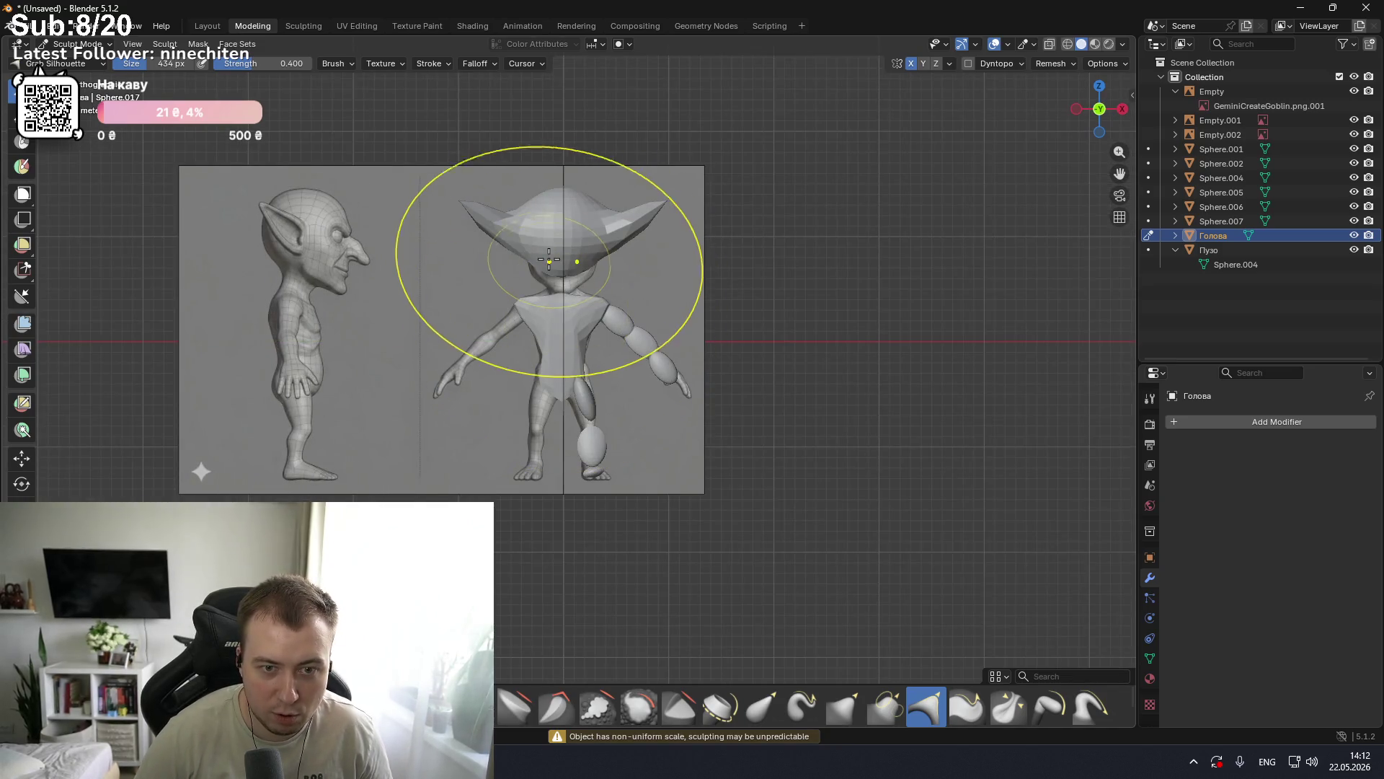
scroll(567, 290, up, 3)
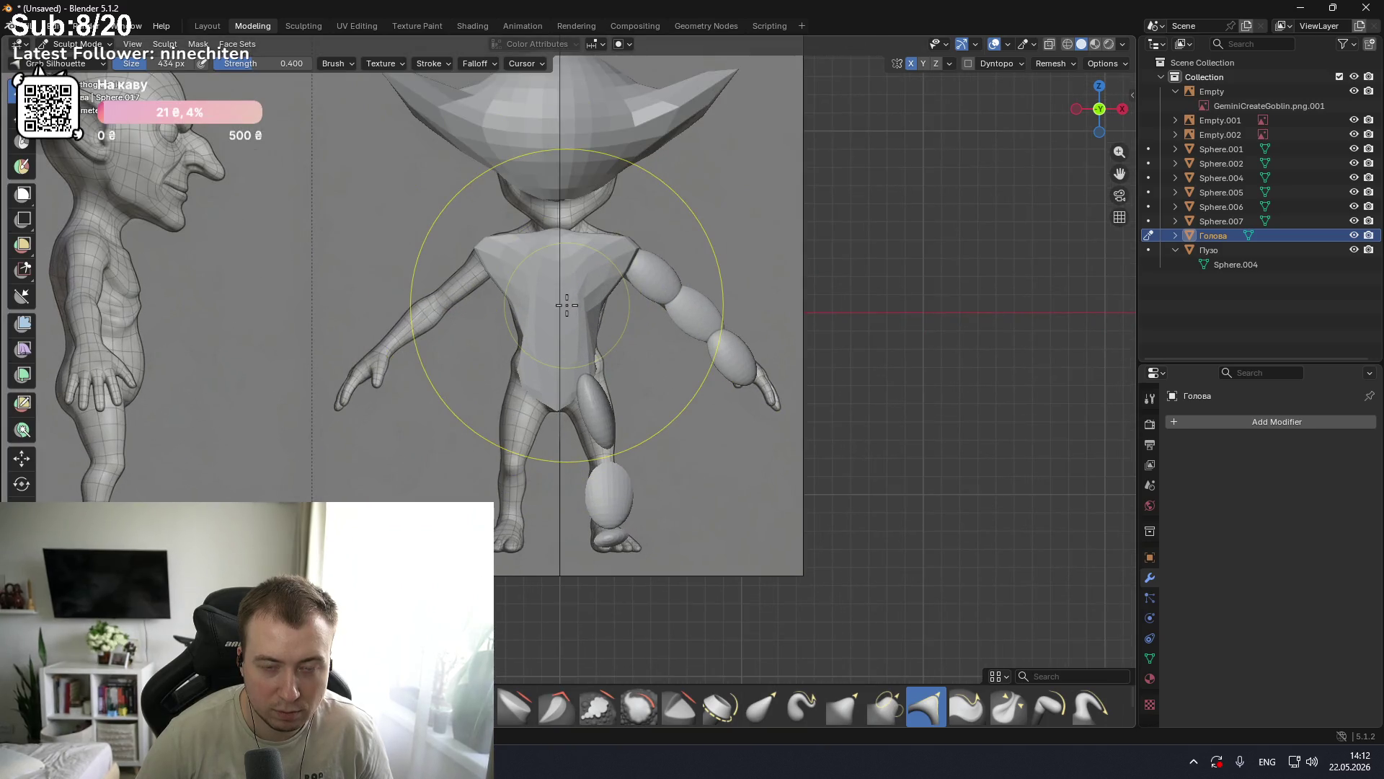
shift+middle_drag(568, 305, 587, 380)
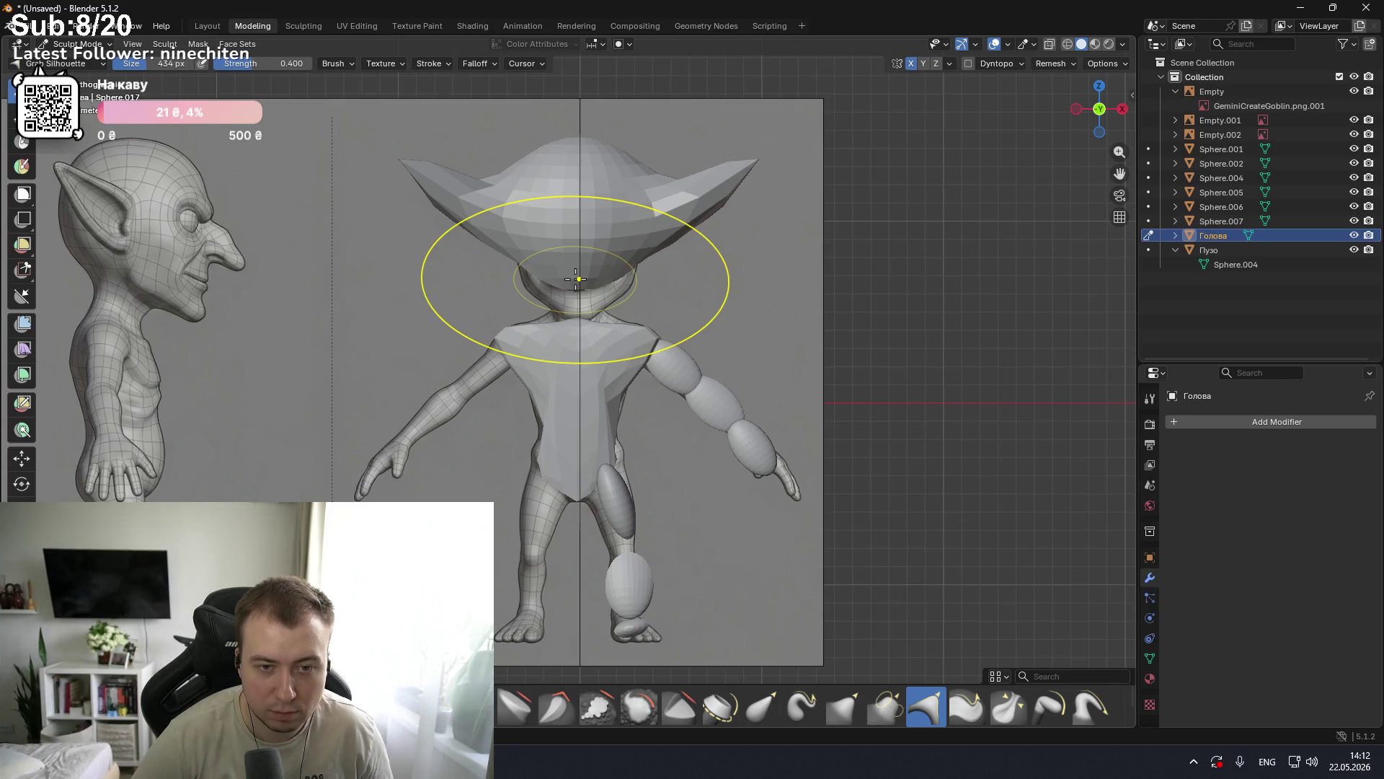
key(KP_3)
key(KP_1)
key(KP_3)
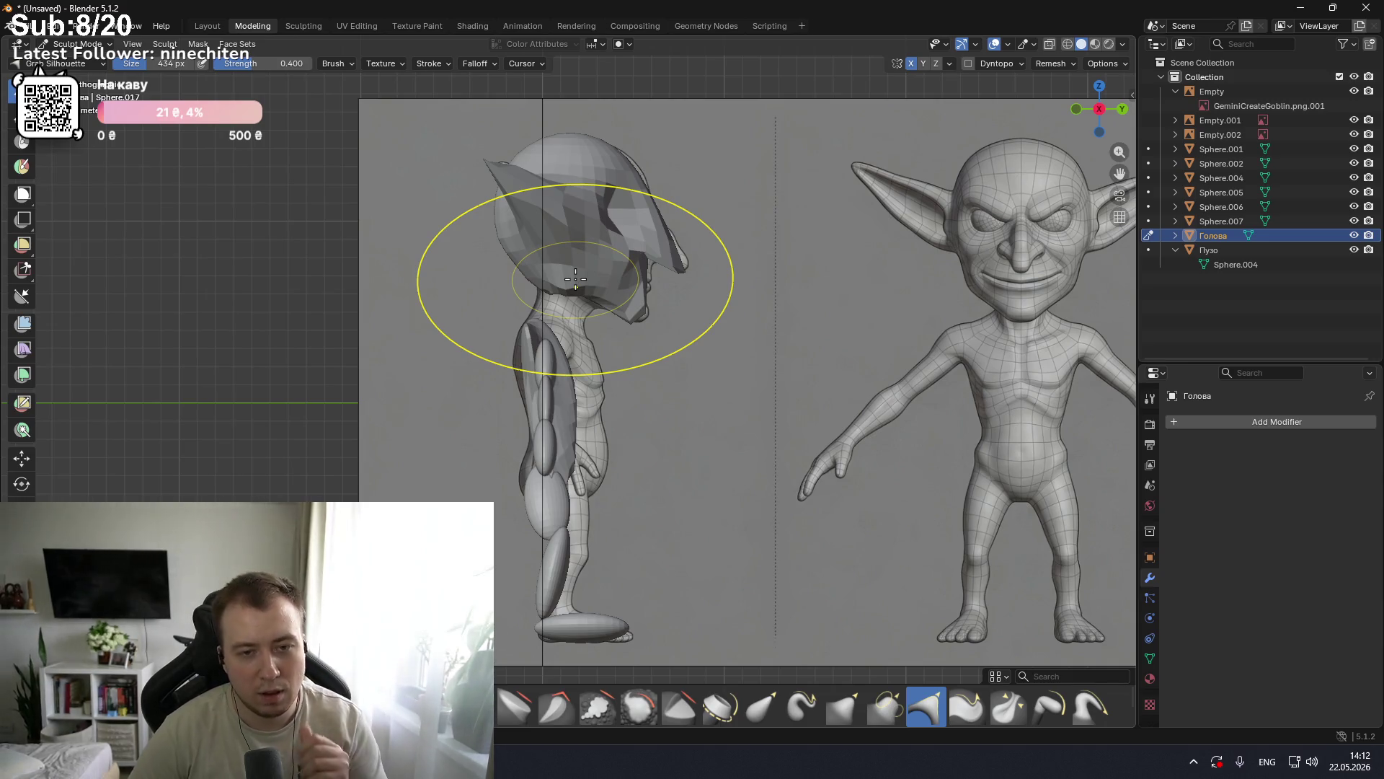
key(KP_1)
key(KP_3)
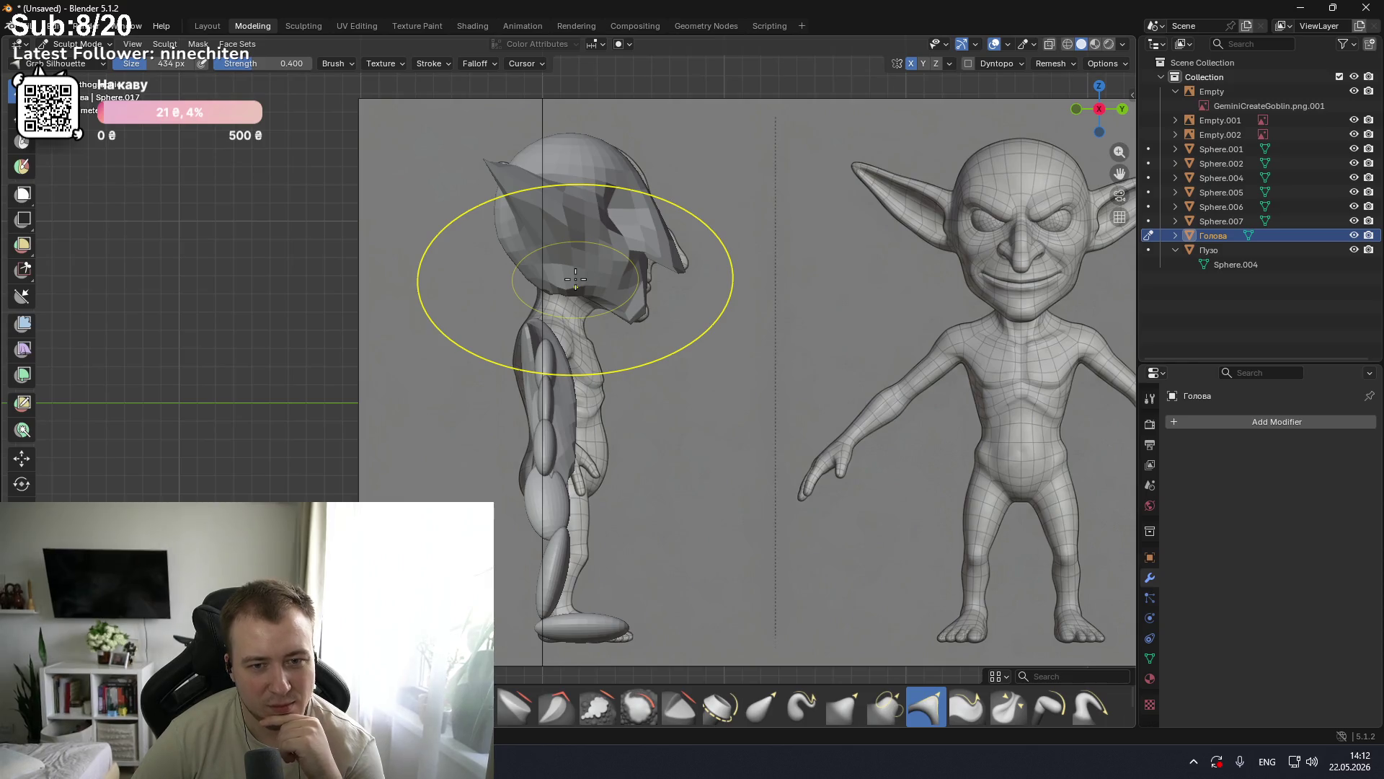
key(KP_1)
key(KP_3)
key(KP_1)
key(KP_3)
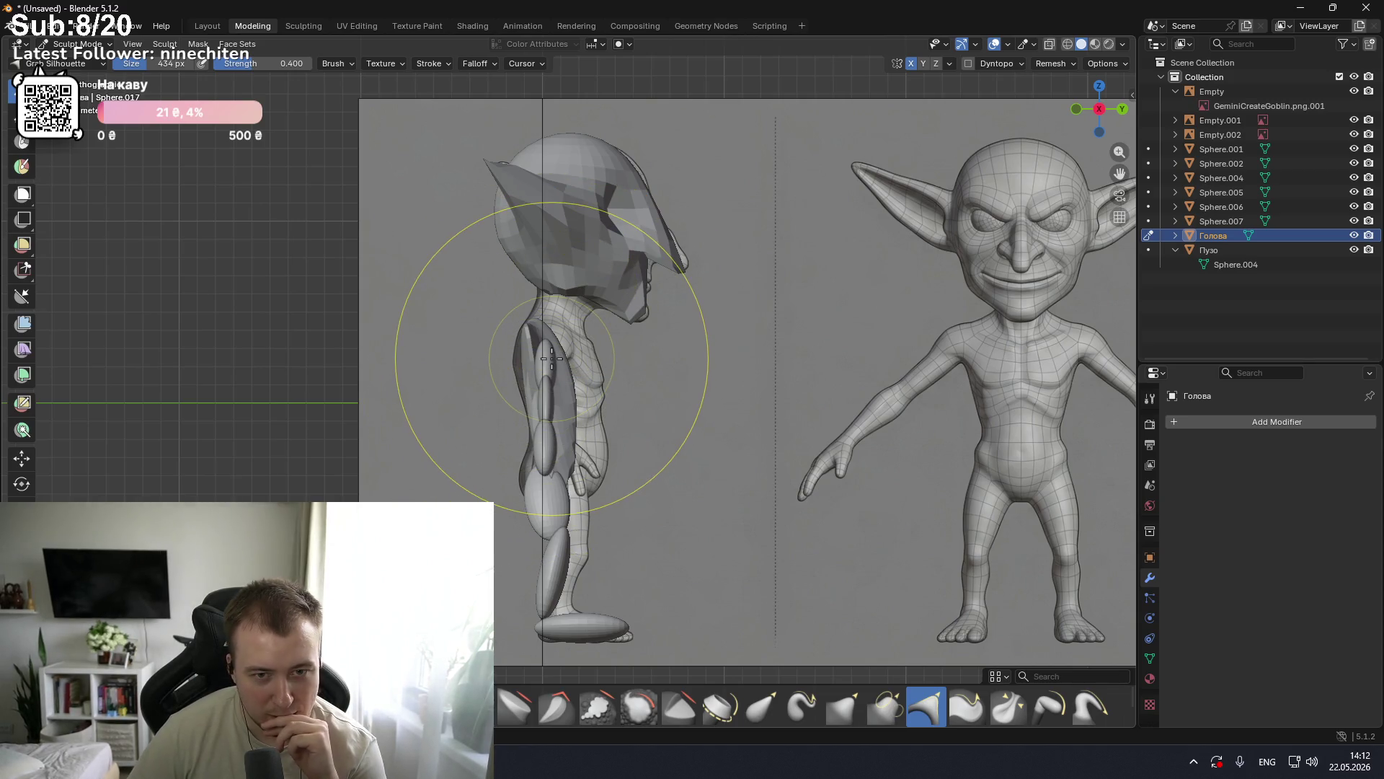
Step: In front view, drag the head's lower part down into a thick neck
scroll(551, 333, up, 3)
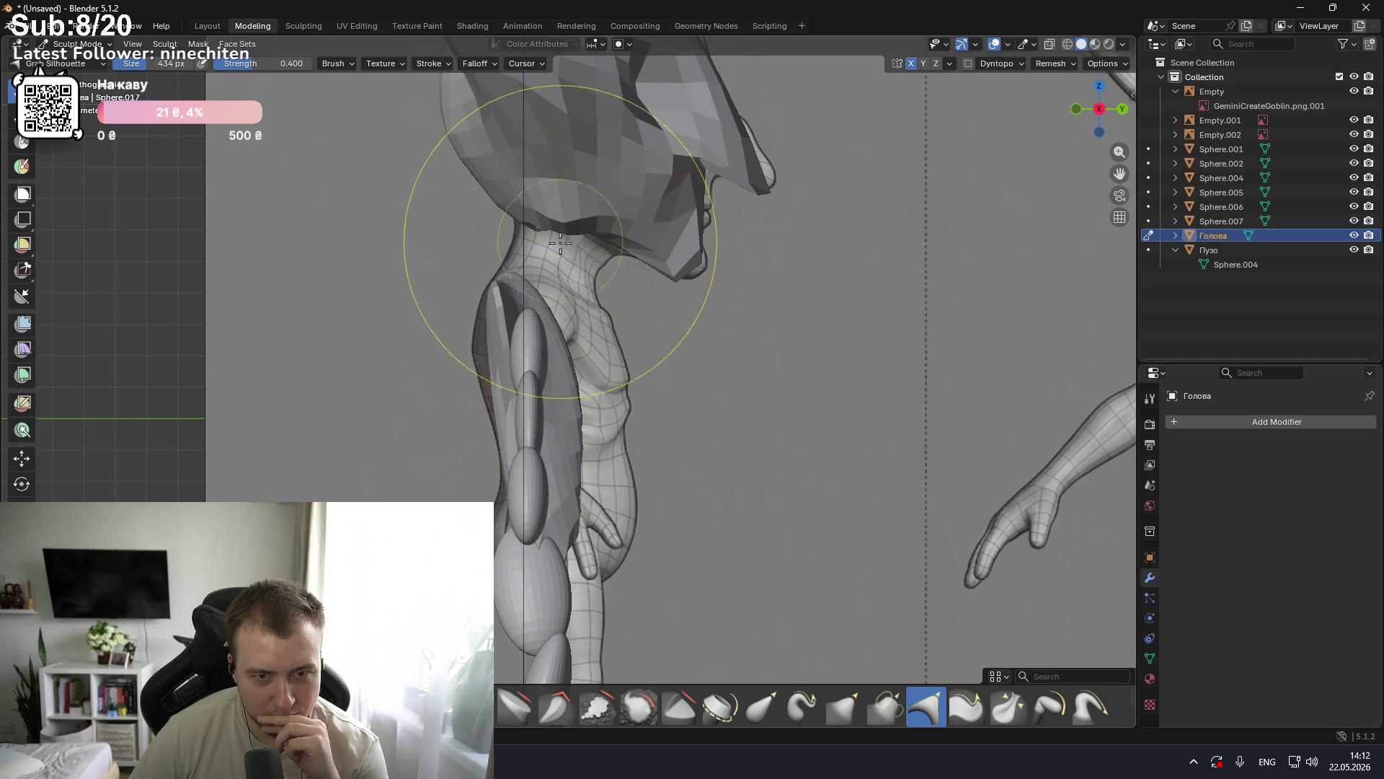
middle_drag(586, 261, 566, 263)
key(KP_1)
mouse_move(569, 223)
mouse_down()
mouse_move(592, 555)
mouse_move(617, 424)
mouse_move(627, 539)
mouse_up()
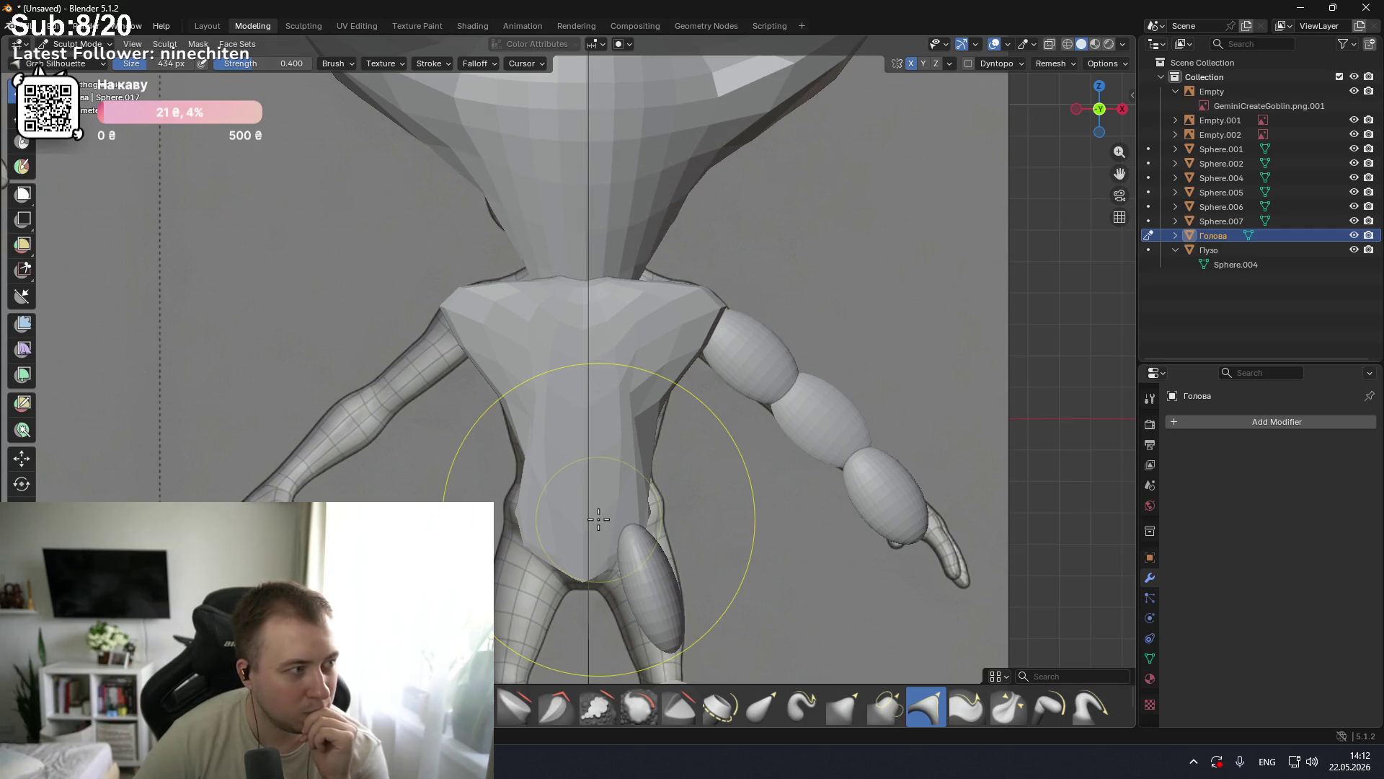
key(KP_3)
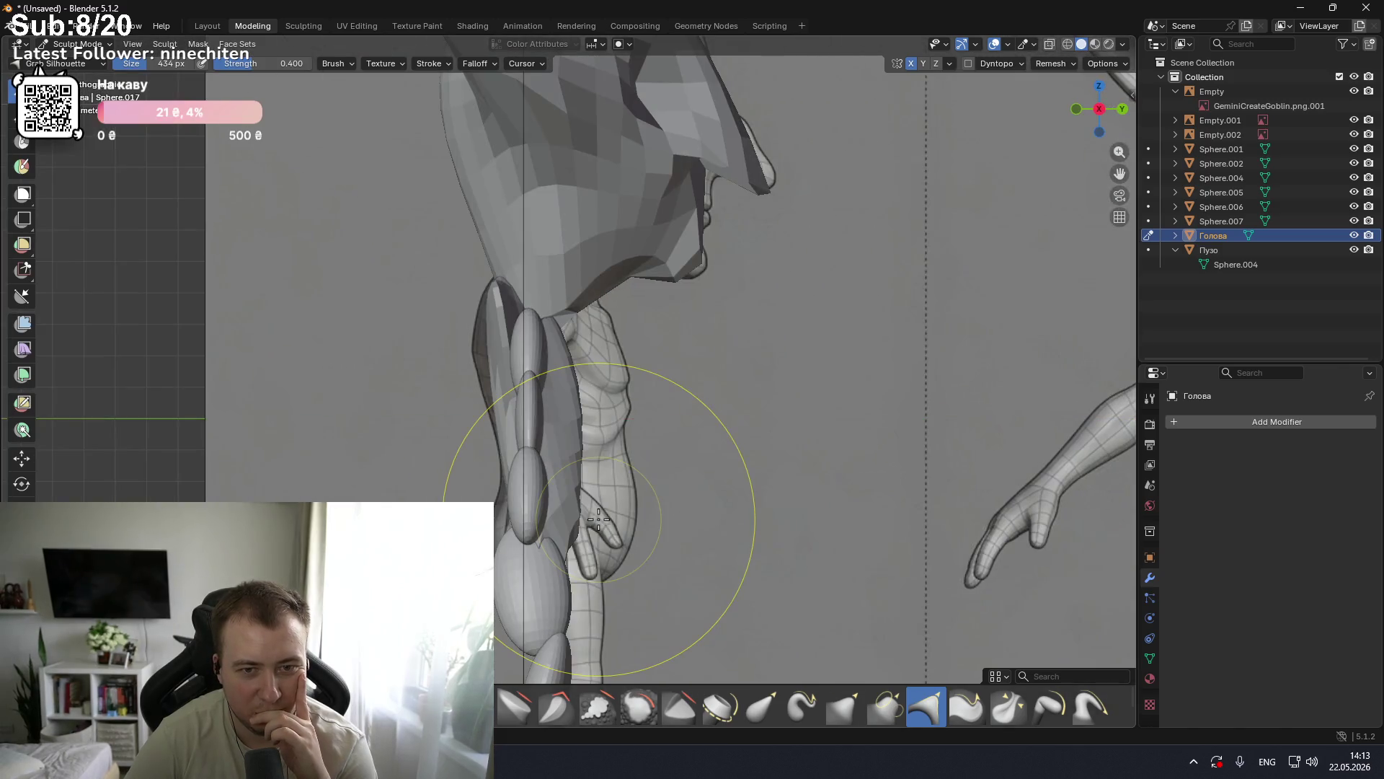
Step: Lift the head's underside in side view to expose the neck
mouse_move(556, 339)
mouse_down()
mouse_move(541, 209)
mouse_move(506, 157)
mouse_move(591, 298)
mouse_up()
key(KP_1)
key(KP_3)
key(KP_1)
key(KP_3)
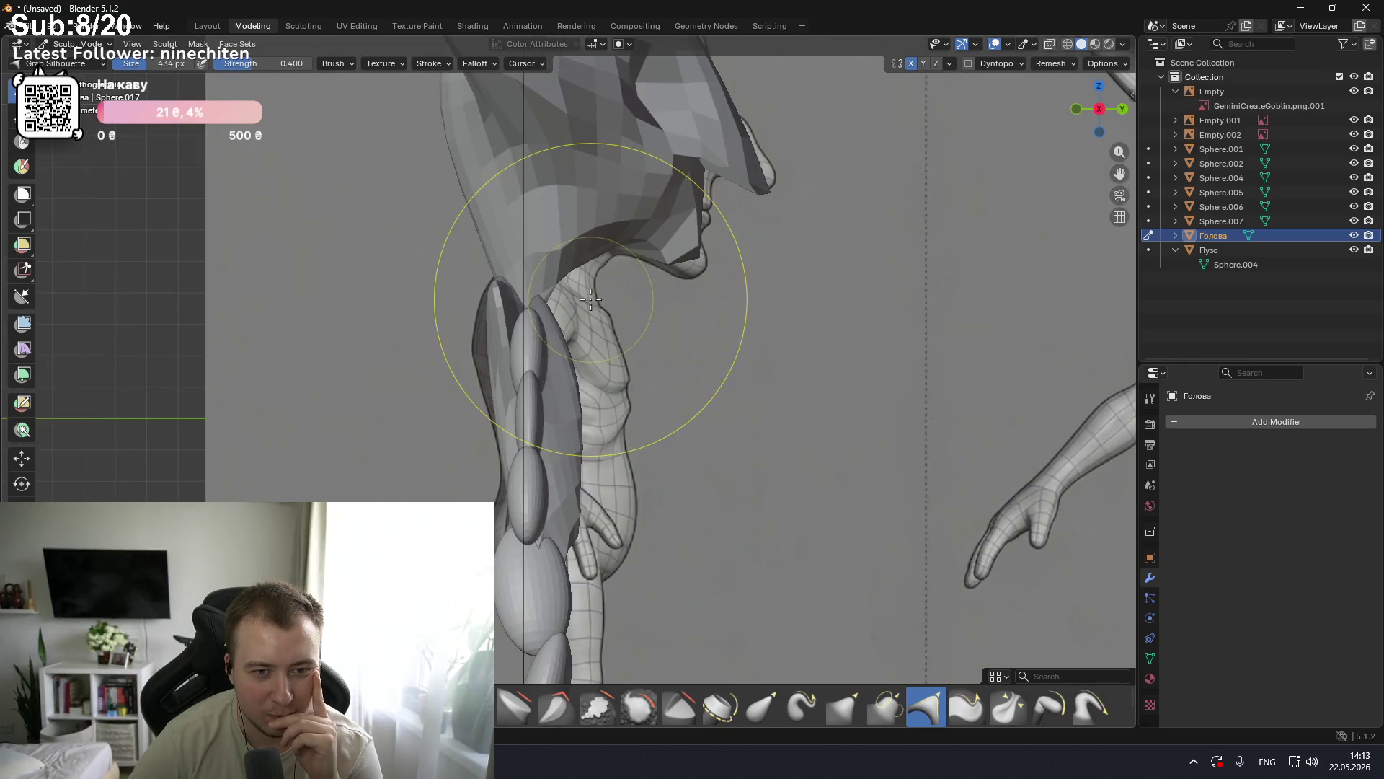
Step: Pull the neck up toward the head and check it from front and side
drag(546, 312, 539, 310)
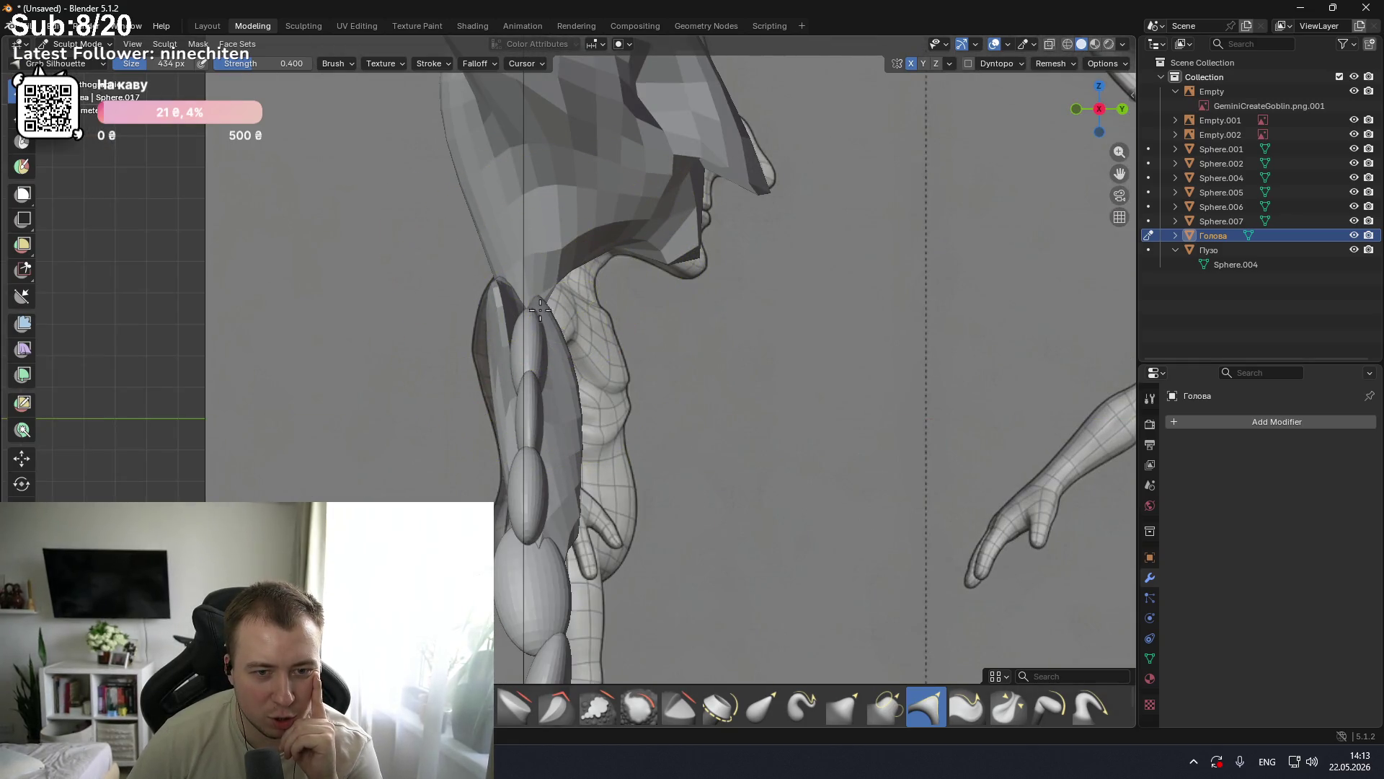
drag(618, 289, 547, 232)
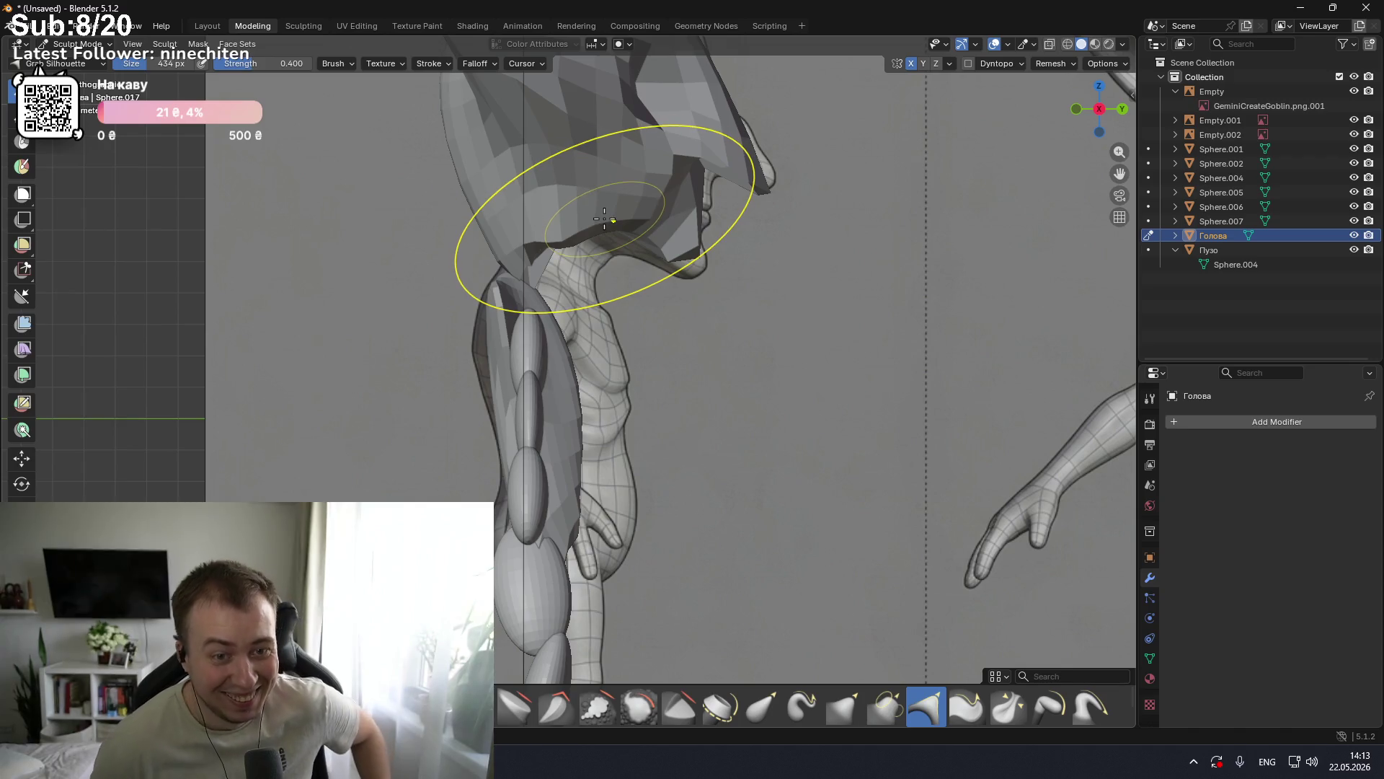
scroll(605, 218, down, 2)
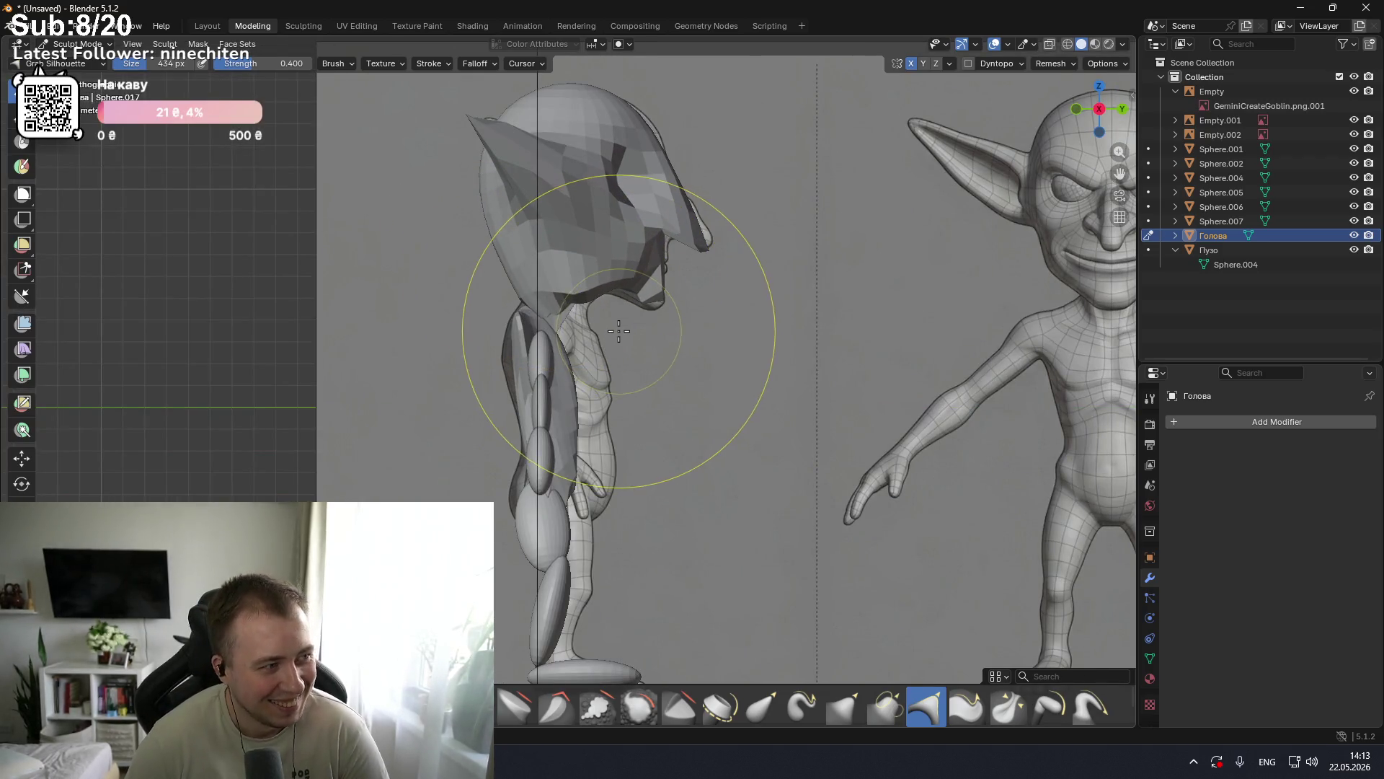
scroll(534, 339, up, 3)
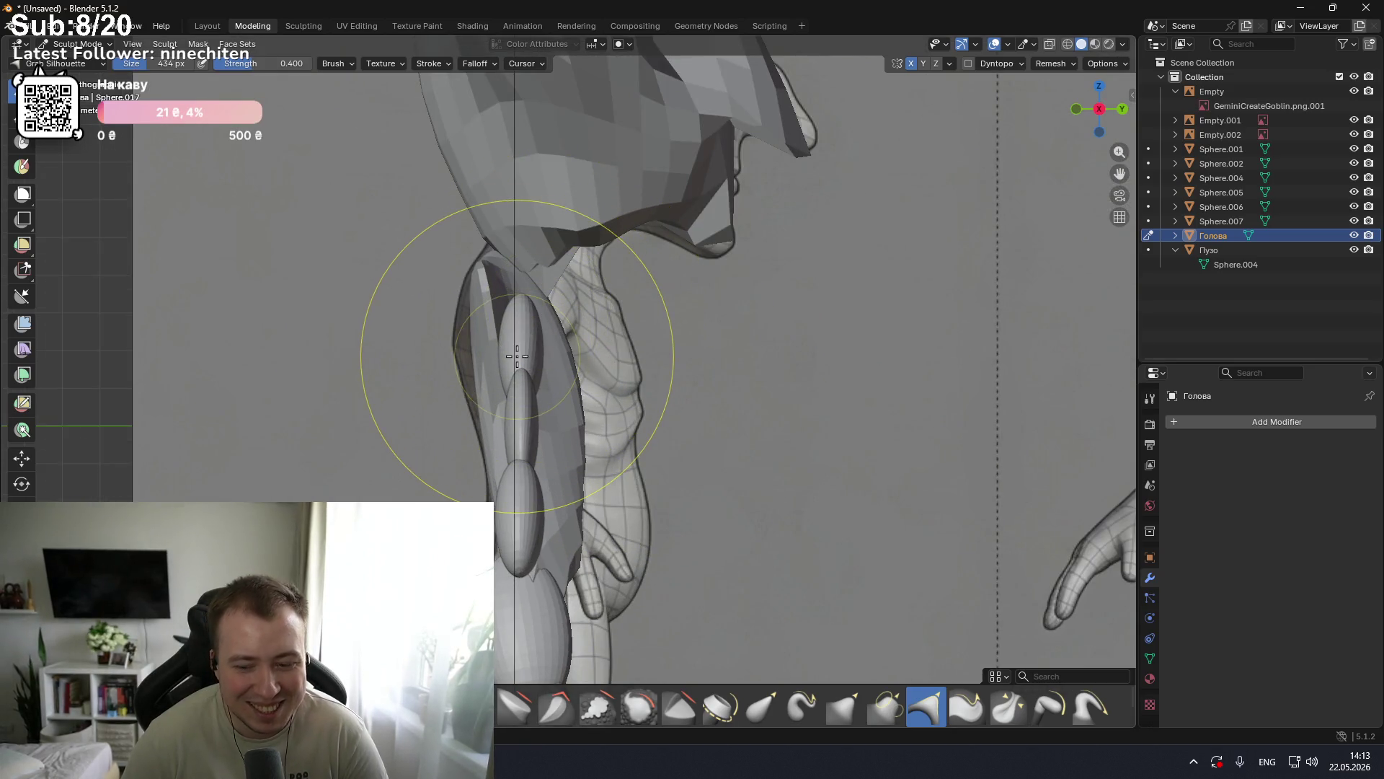
key(KP_1)
scroll(537, 359, down, 5)
scroll(548, 365, up, 6)
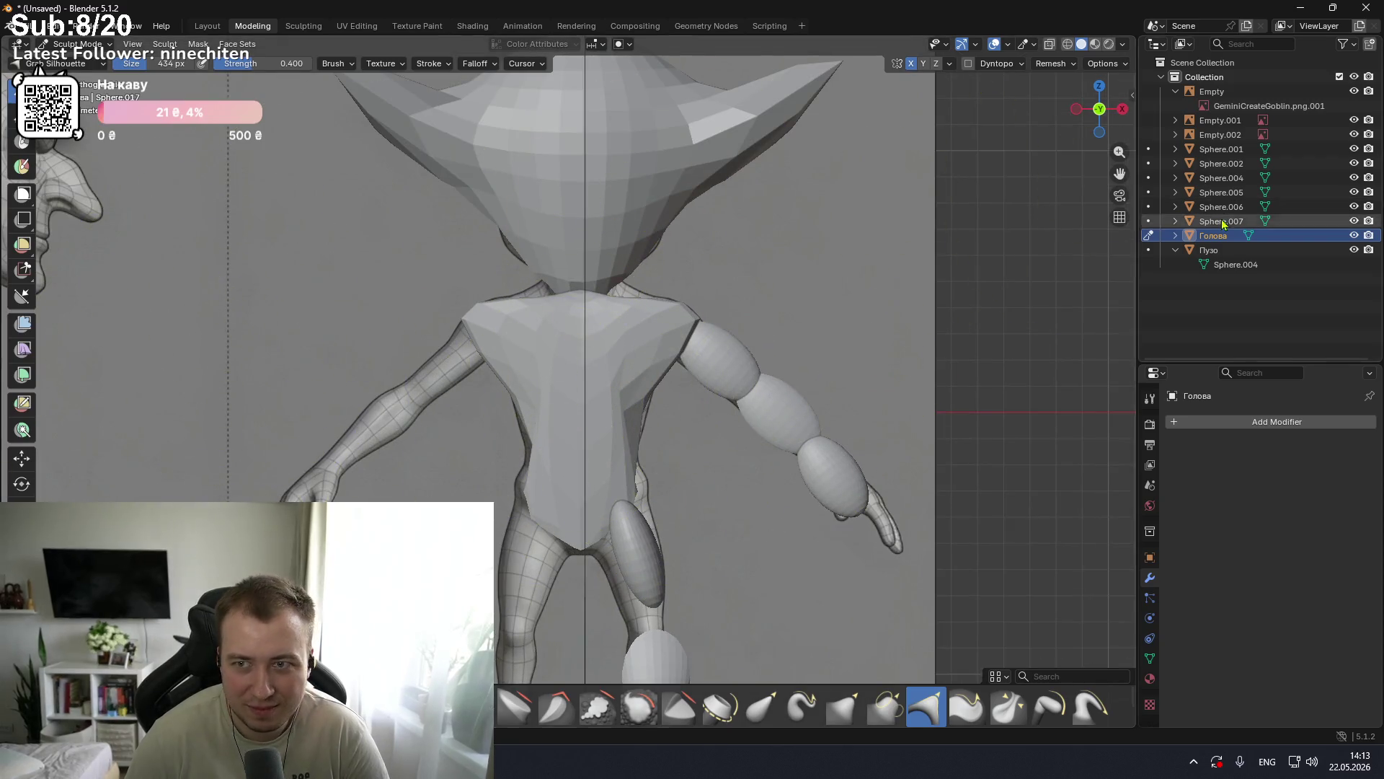
scroll(801, 375, down, 1)
scroll(714, 428, up, 8)
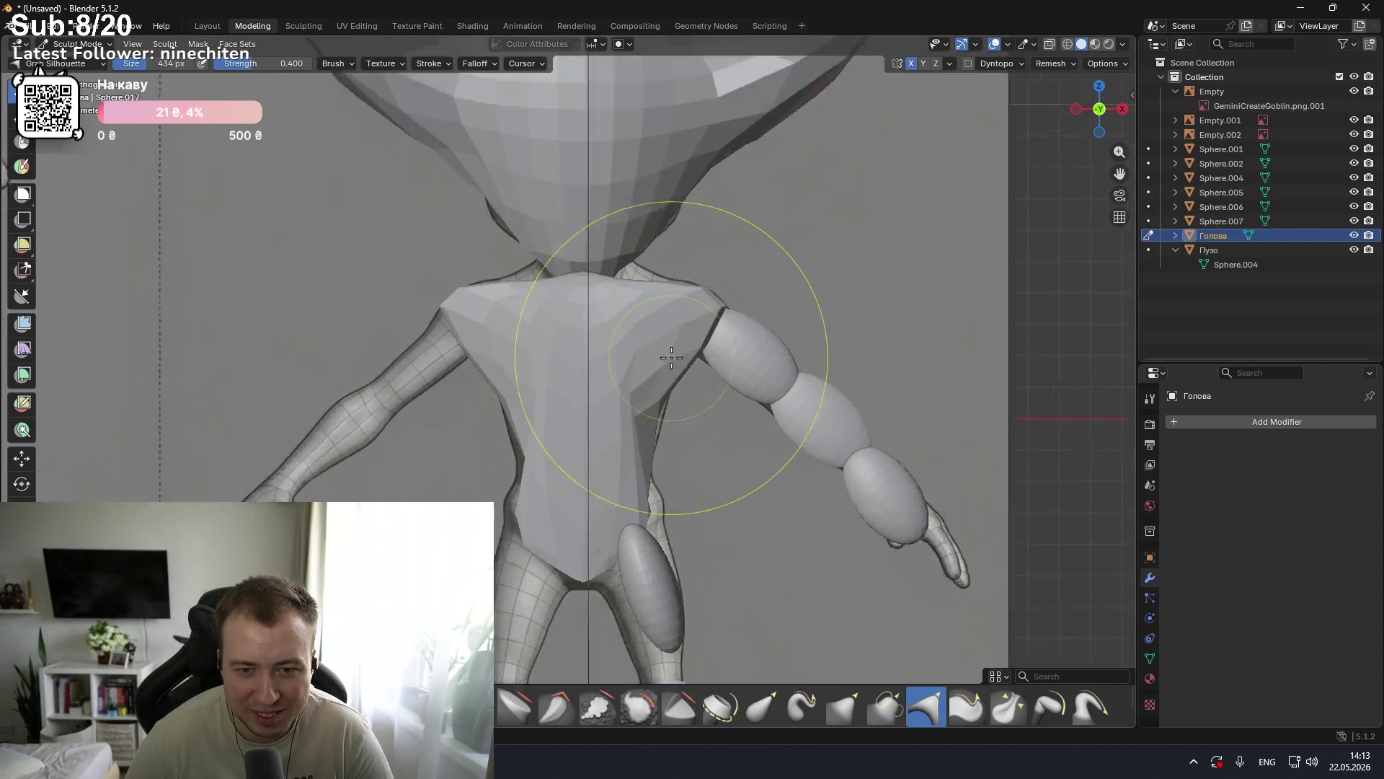
mouse_move(716, 328)
middle_down()
mouse_move(670, 370)
mouse_move(745, 343)
mouse_move(705, 334)
middle_up()
key(KP_1)
key(KP_3)
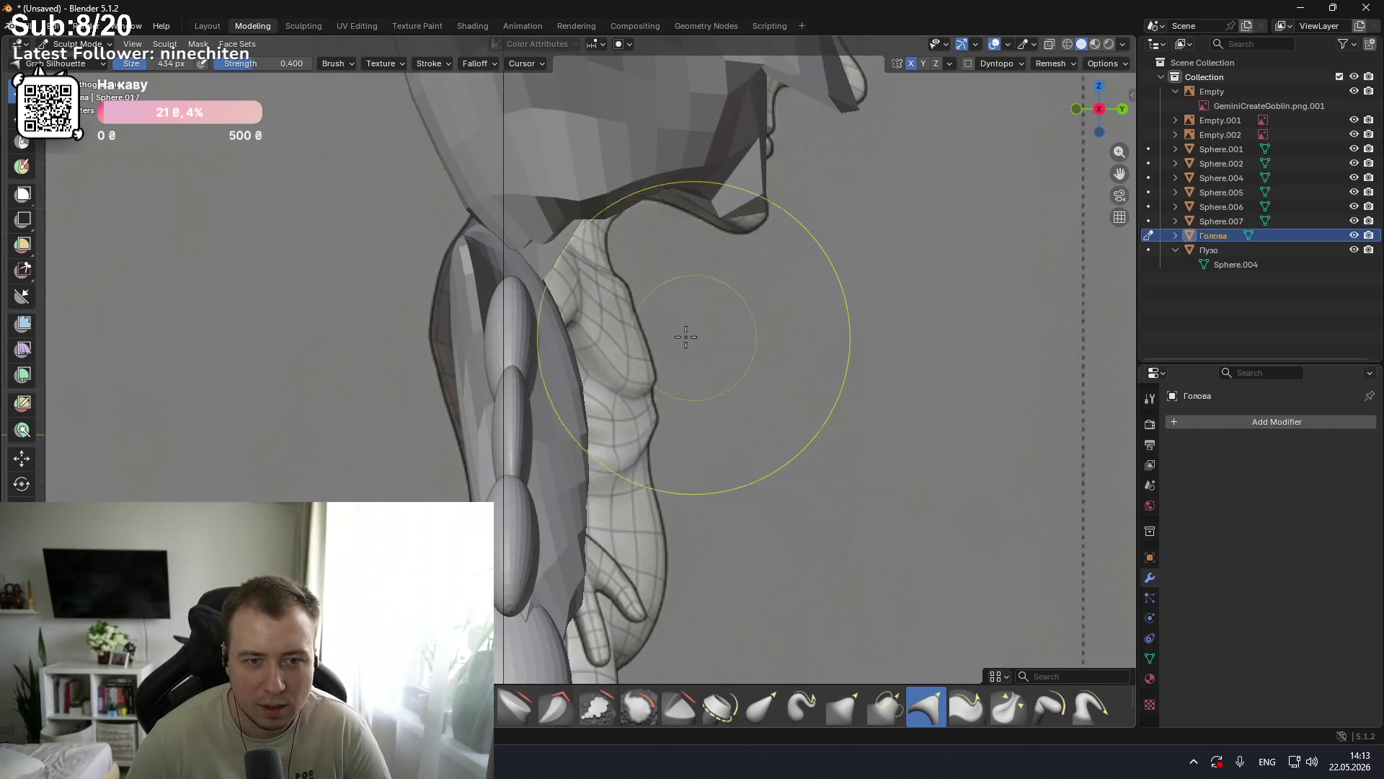
key(KP_3)
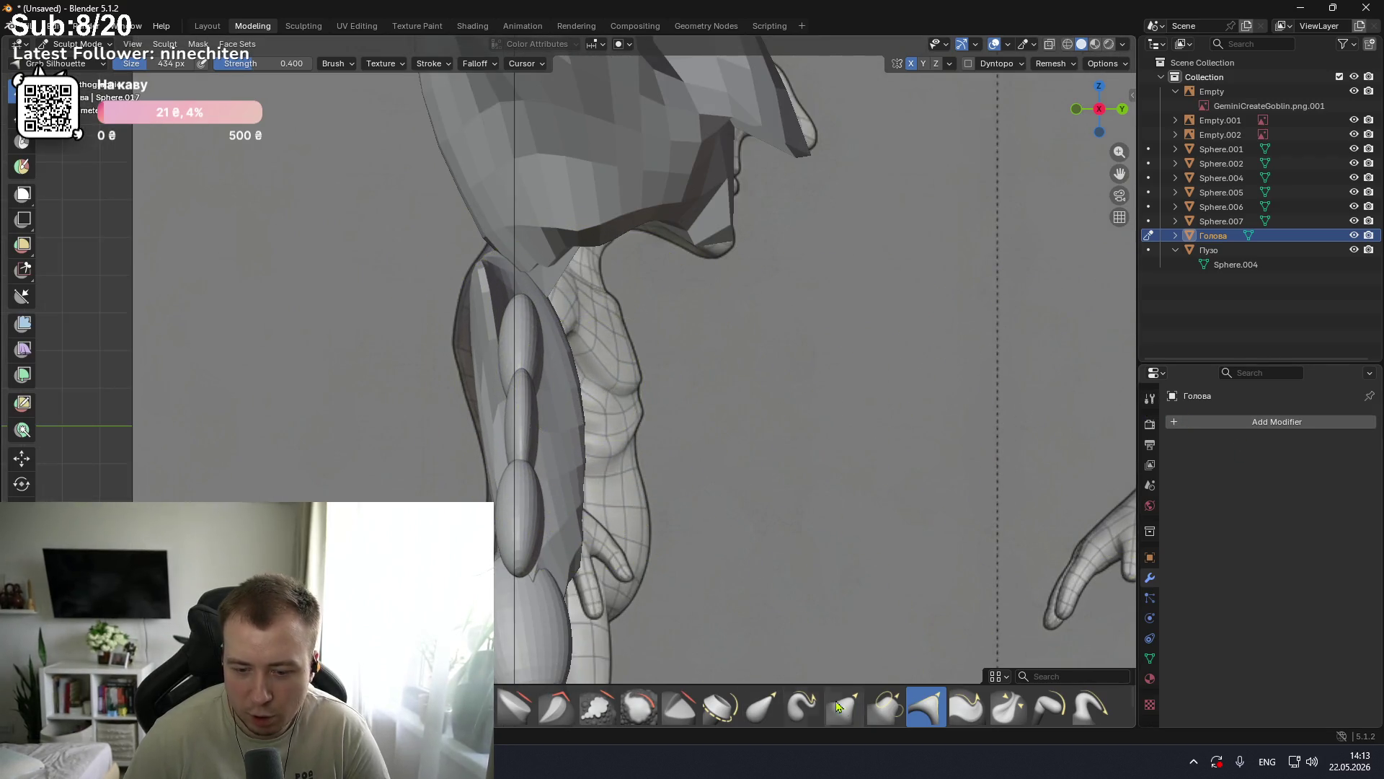
Step: Reduce the Grab Silhouette brush size from 434 px to 139 px, then select Sphere.007
click(1149, 398)
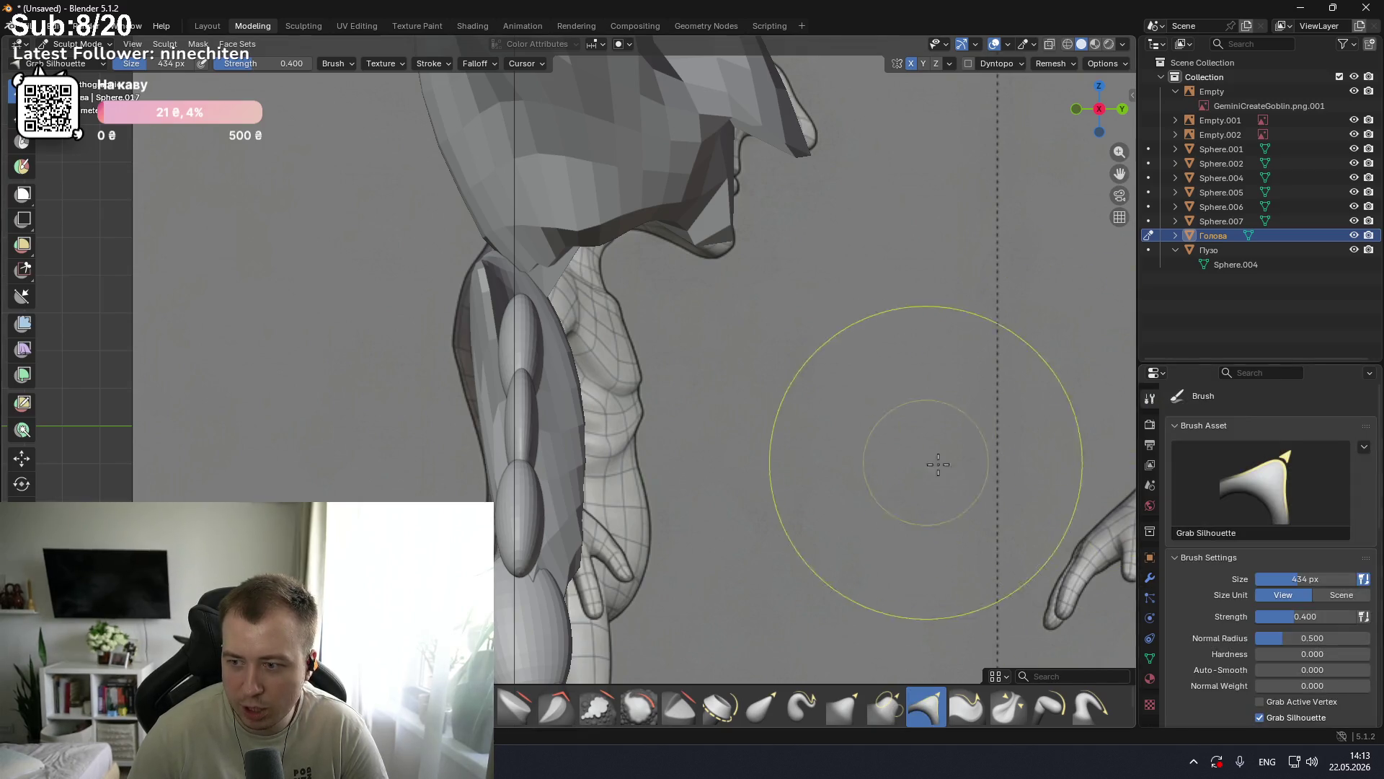
drag(1309, 579, 1170, 569)
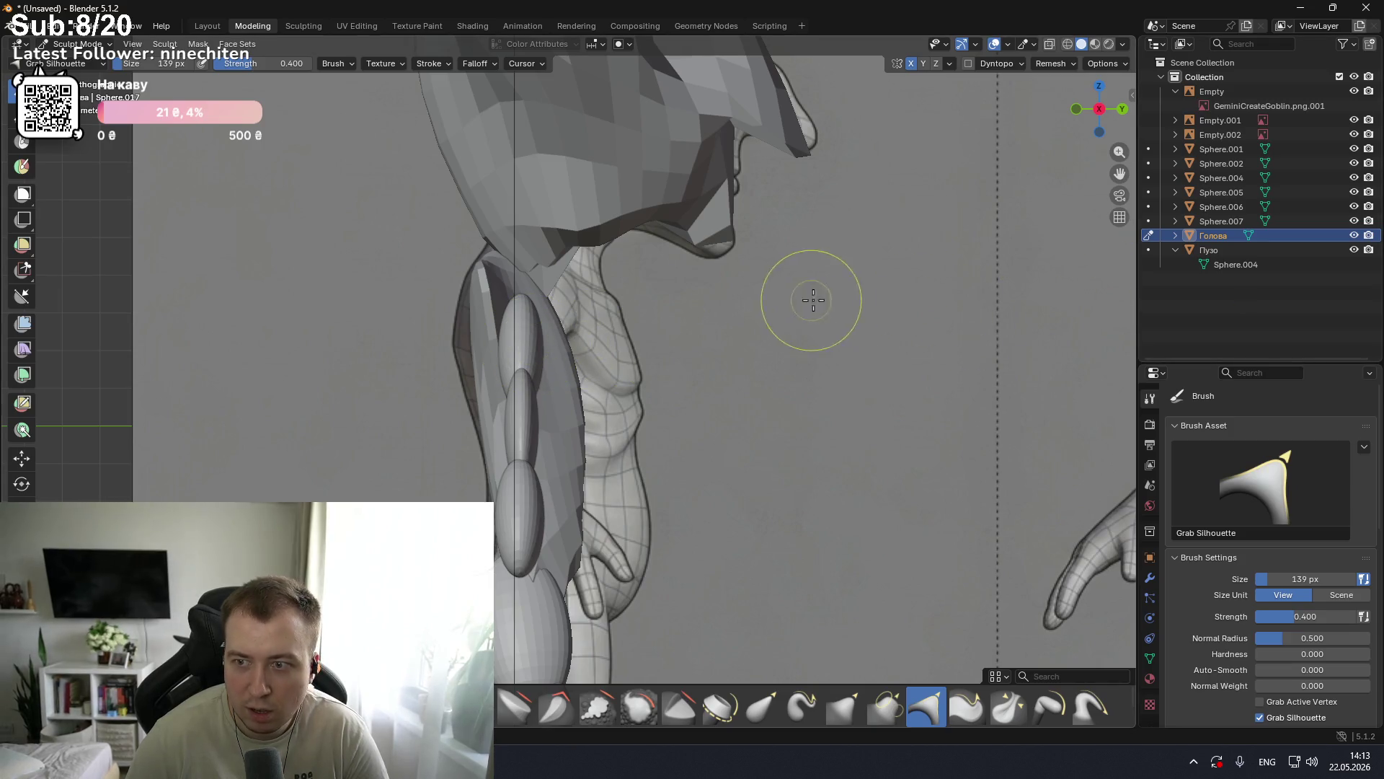
key(ctrl+Tab)
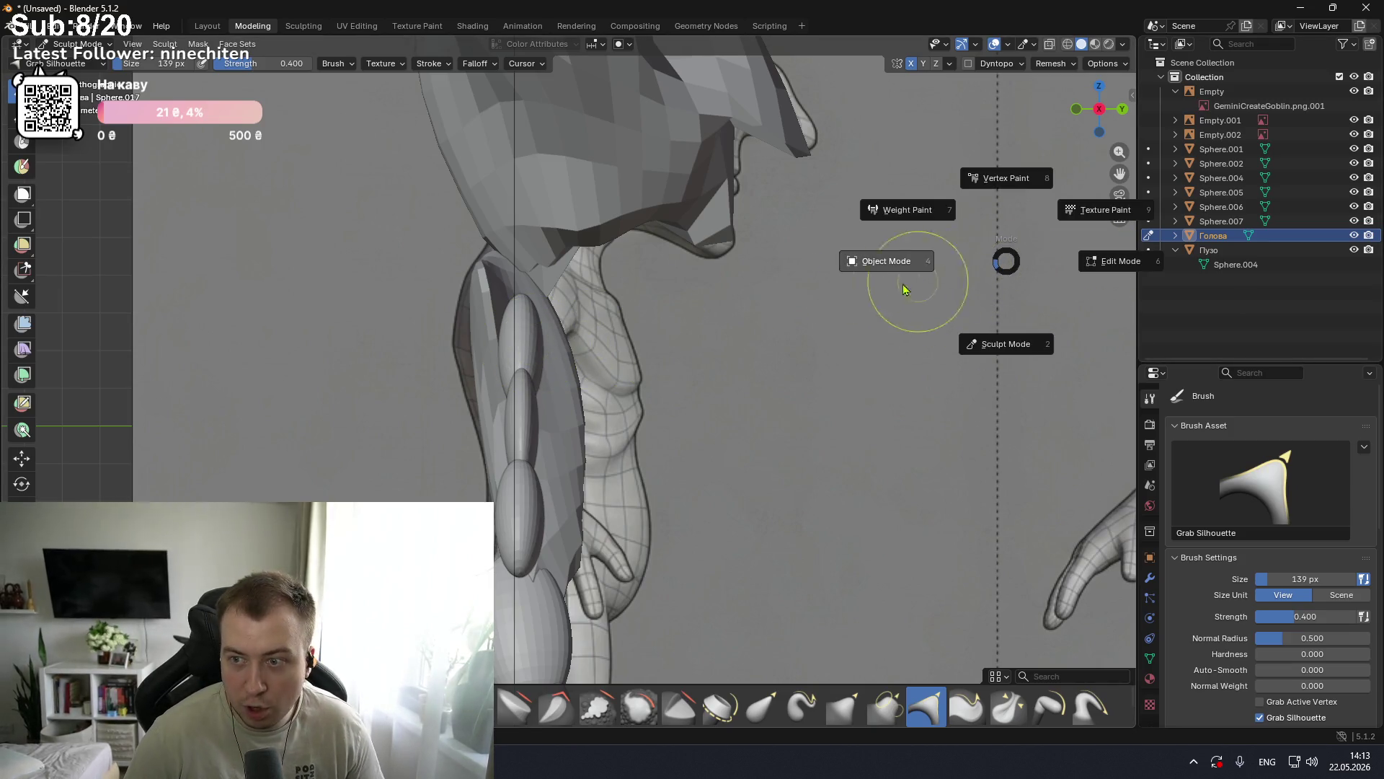
key(Escape)
click(1263, 219)
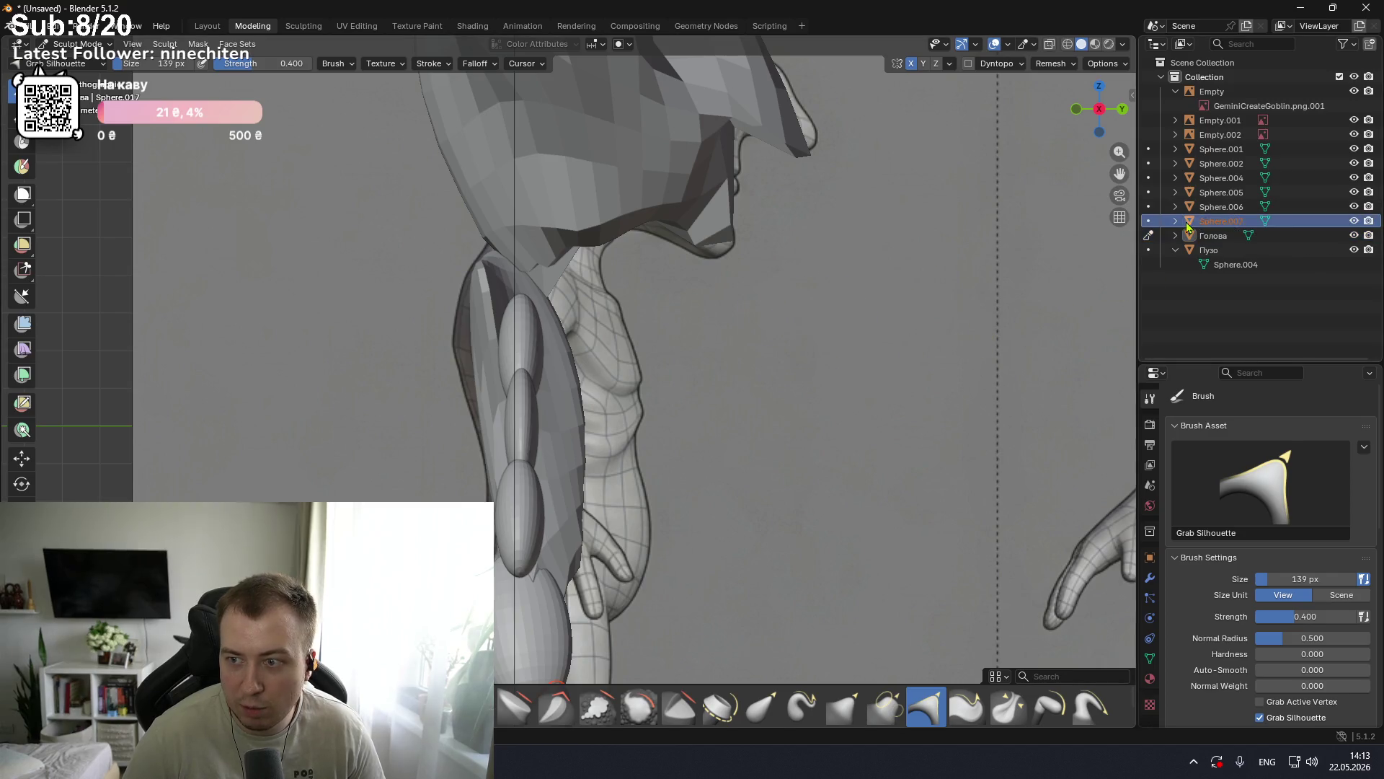
Step: Leave Sculpt Mode for Object Mode and select the upper-arm sphere Sphere.001
key(ctrl+Tab)
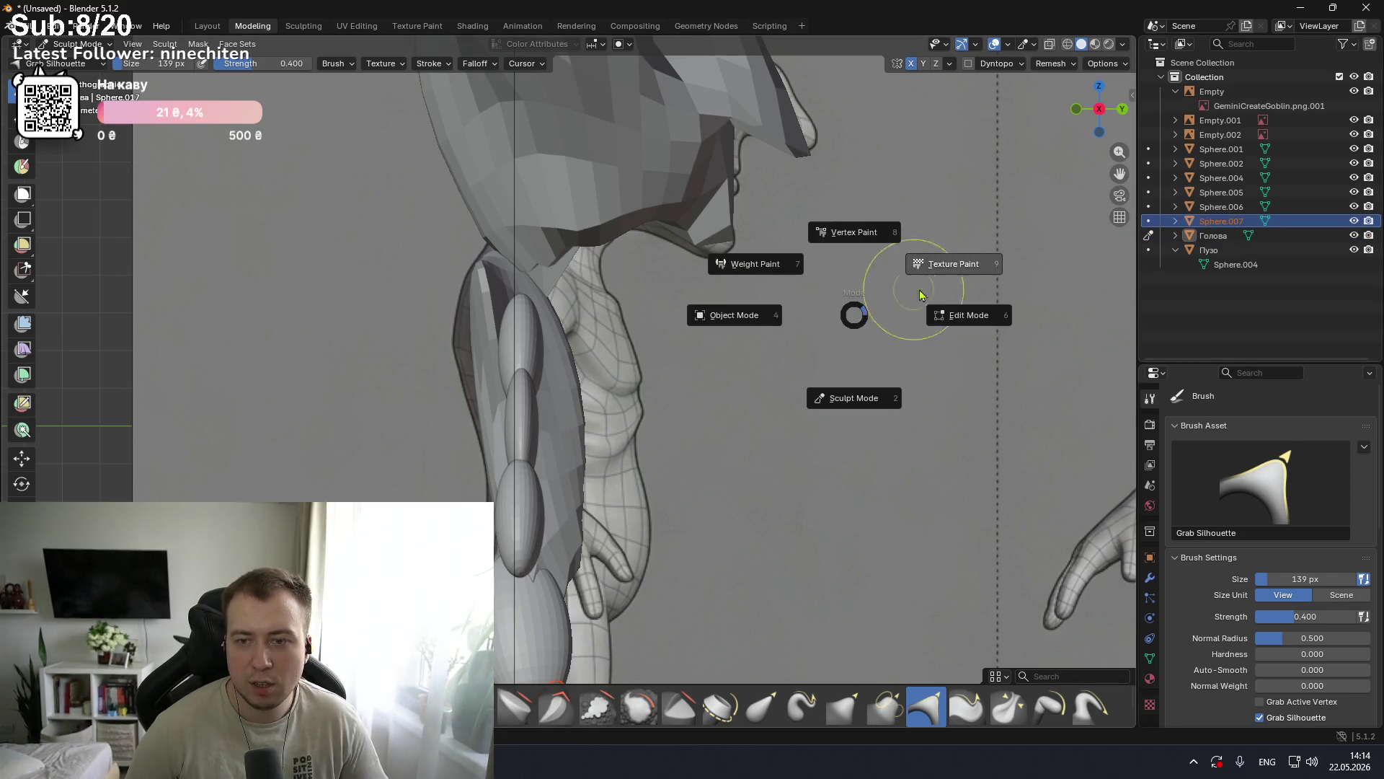
click(734, 318)
key(ctrl+Tab)
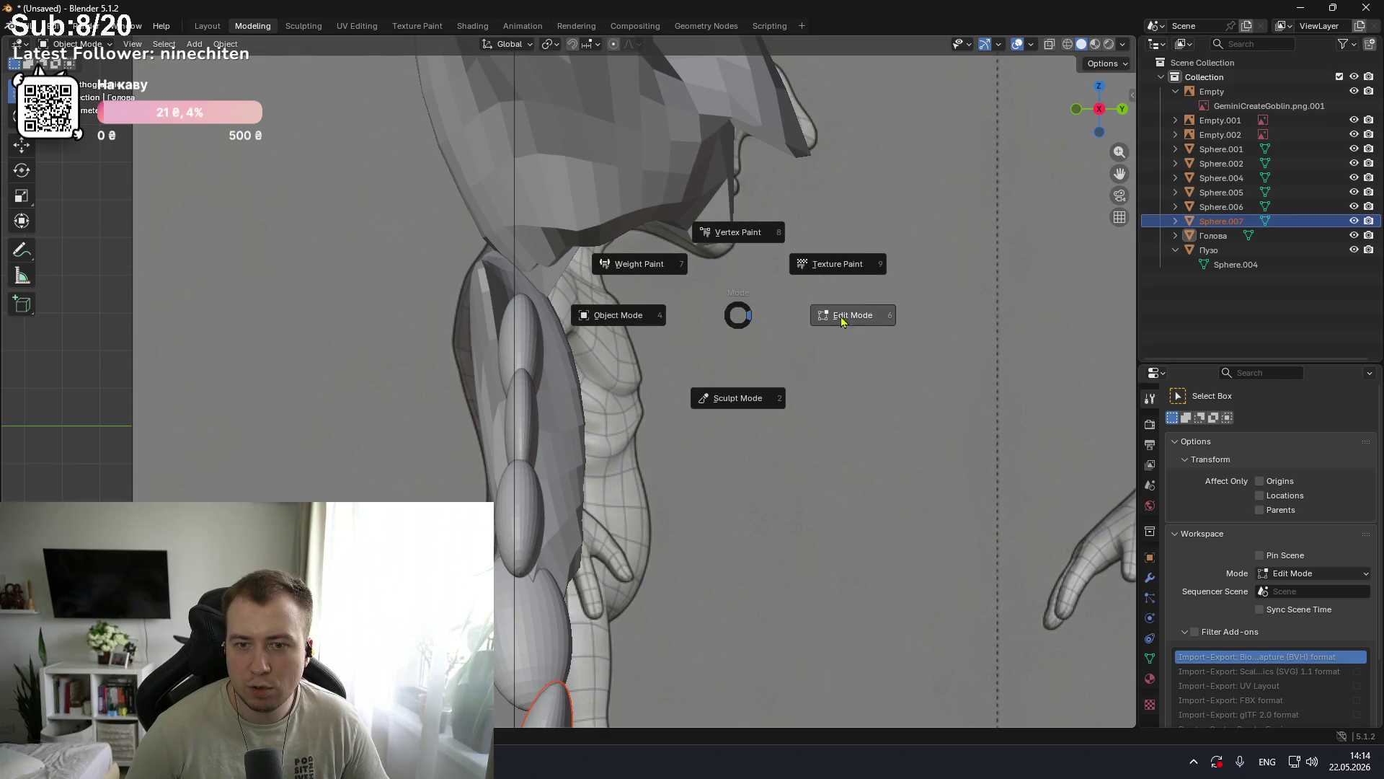
key(Escape)
click(533, 344)
middle_drag(615, 343, 624, 369)
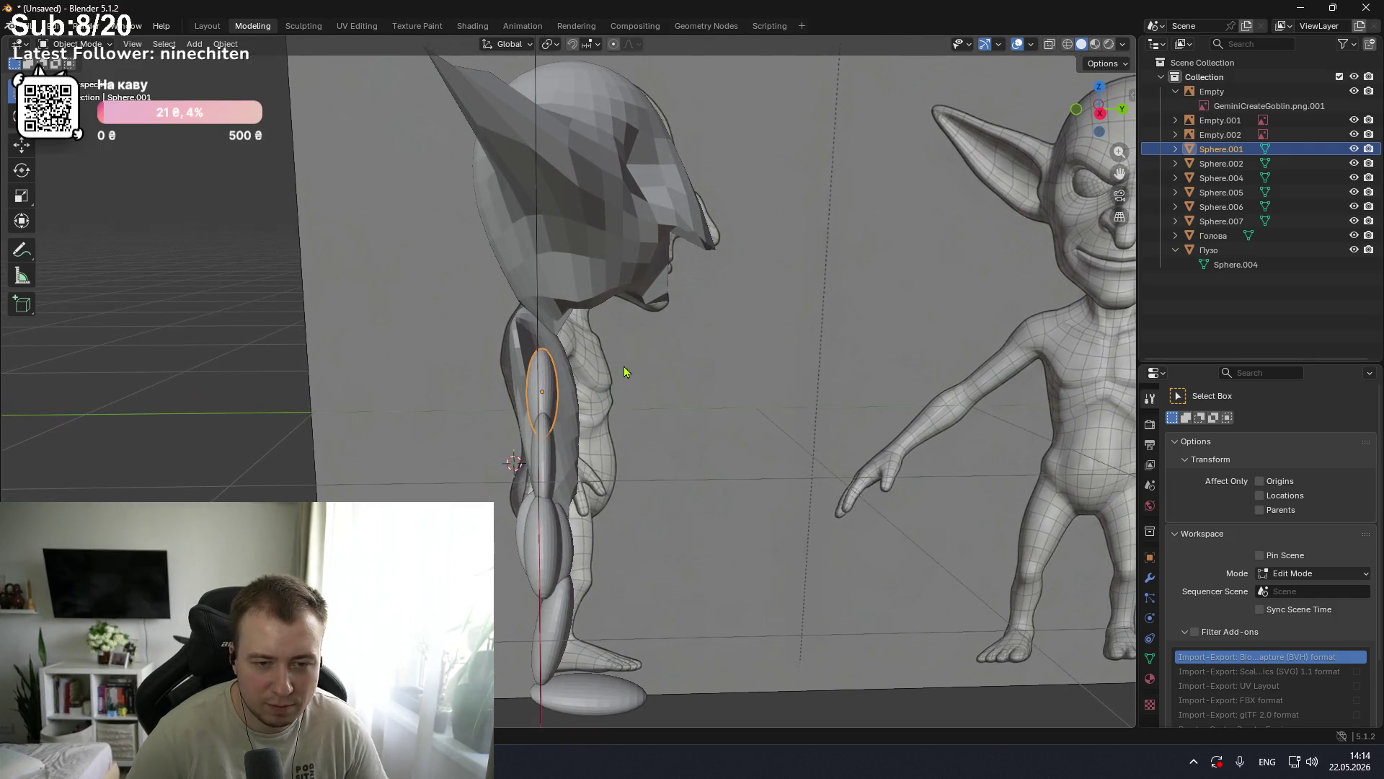
Step: Check the goblin from front and side views, then reset the arm sphere's scale to 1
key(KP_1)
key(KP_3)
key(KP_1)
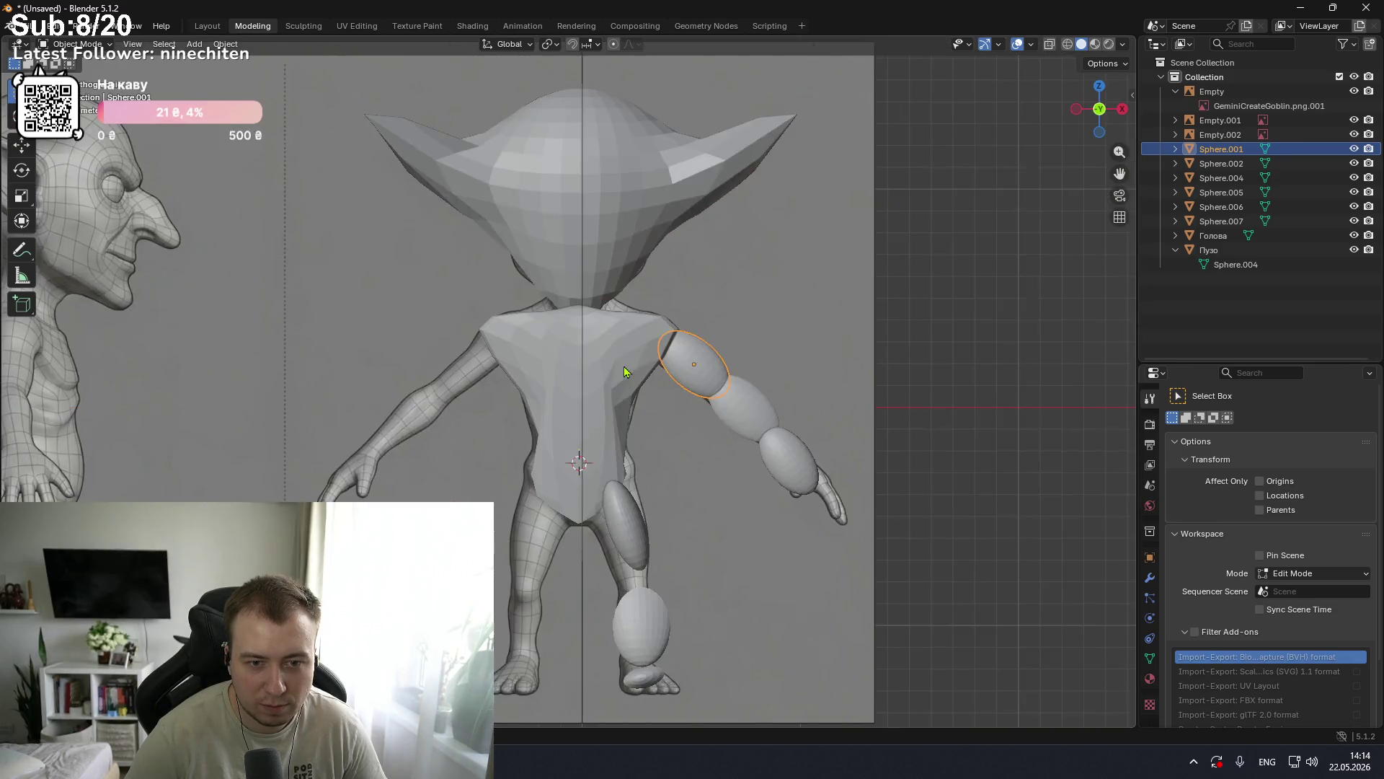
key(KP_3)
key(KP_1)
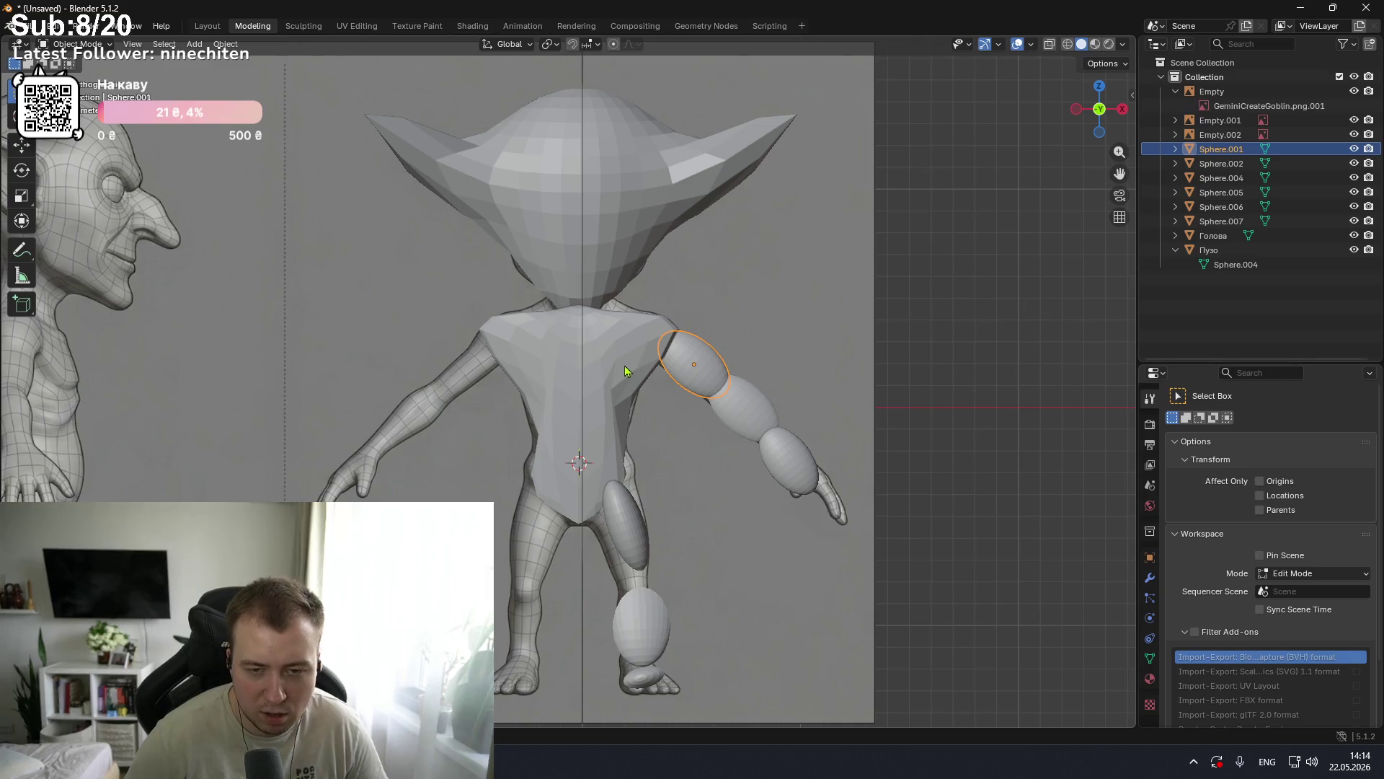
key(r)
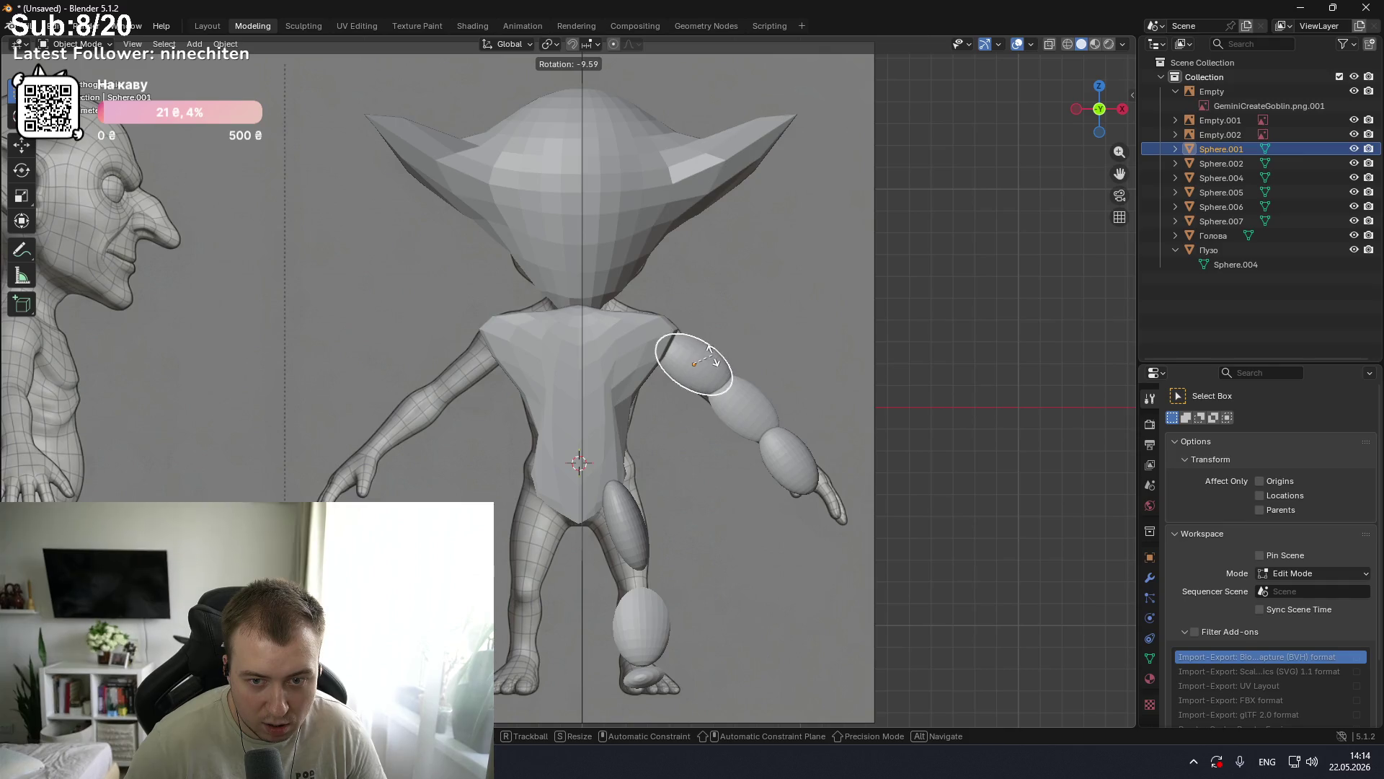
key(s)
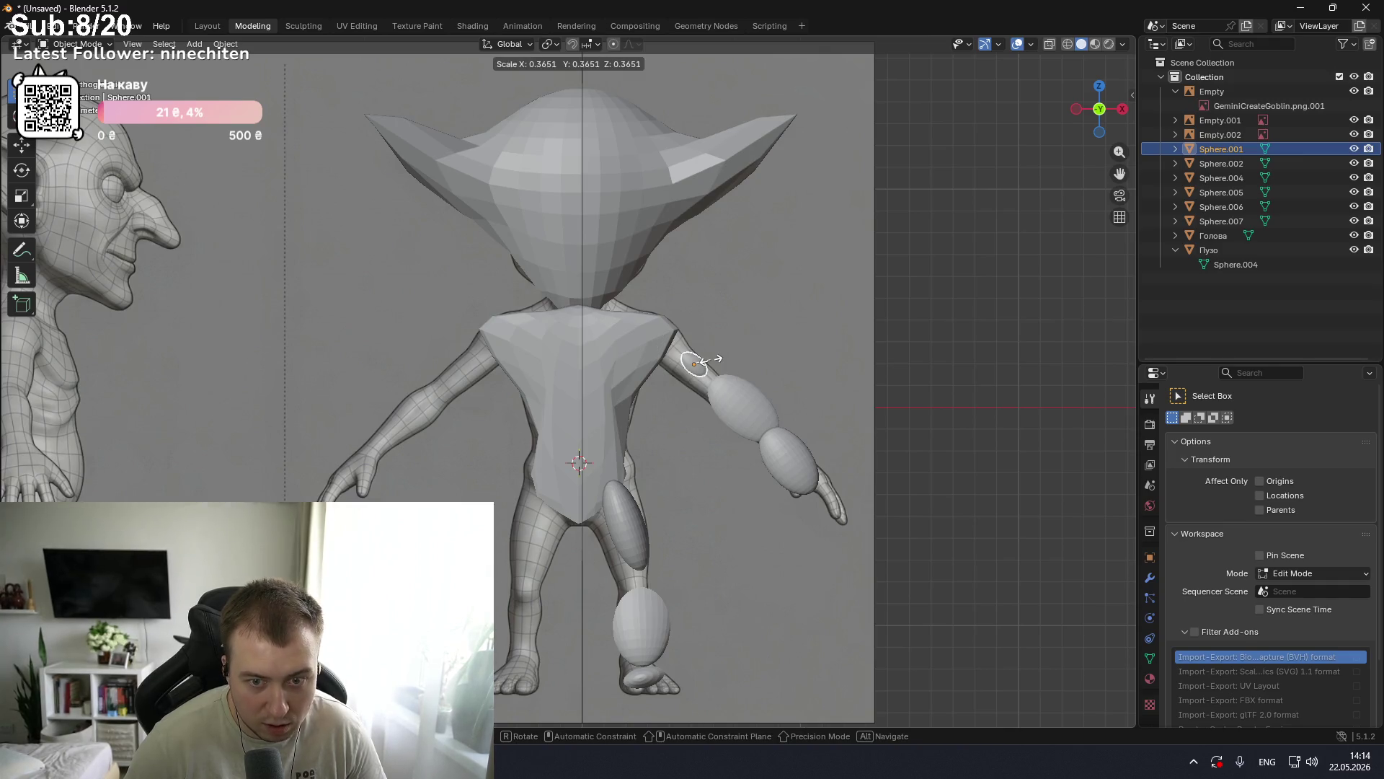
key(1)
key(Return)
Step: Scale Sphere.001 along the Y axis into a long narrow oval and view it from the side
key(s)
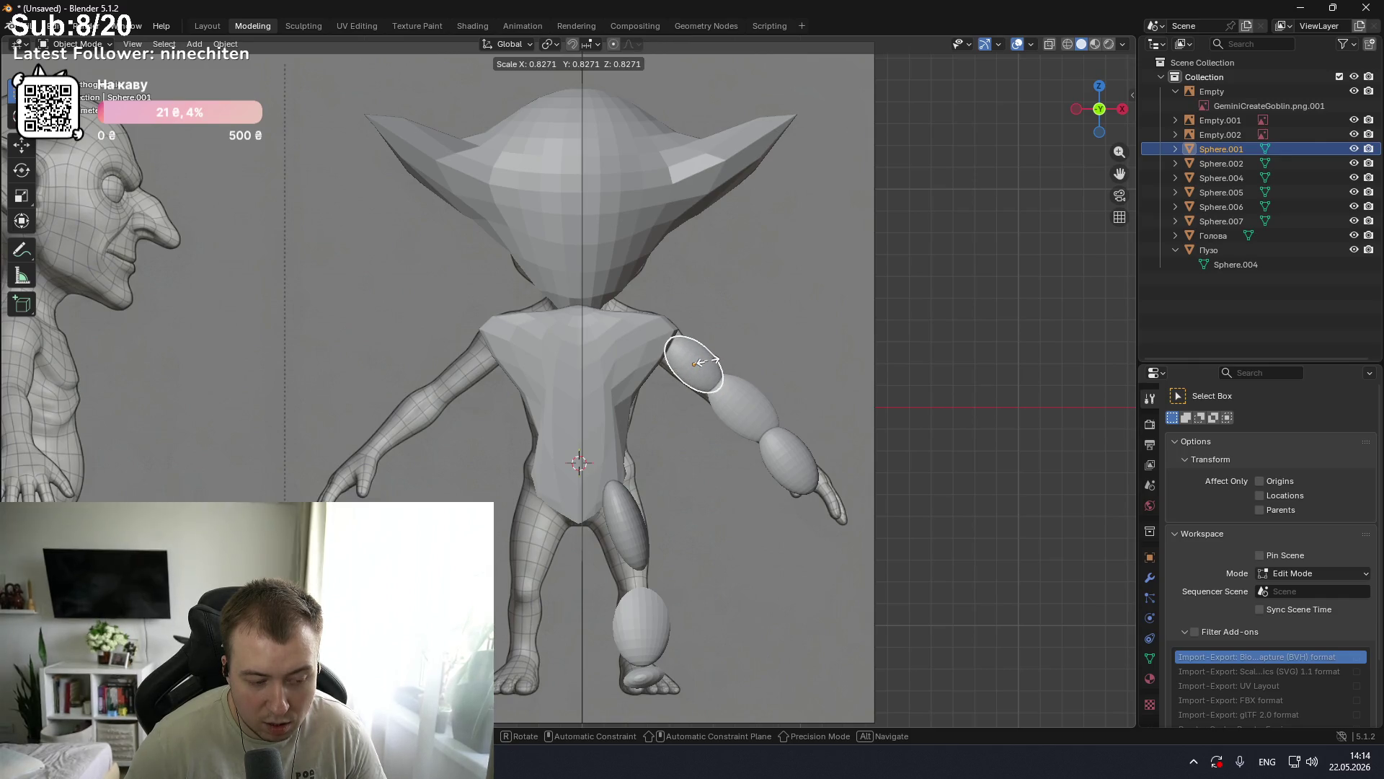
key(x)
key(z)
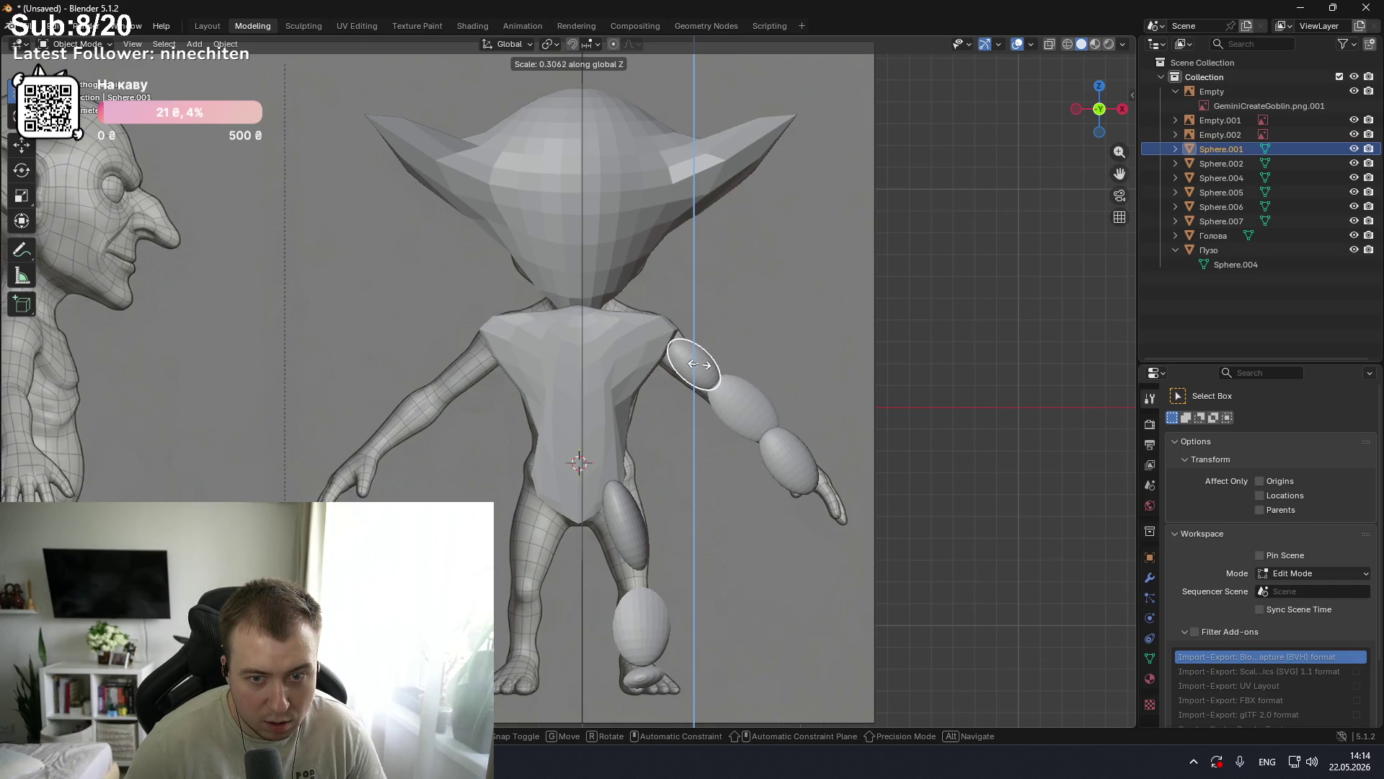
key(y)
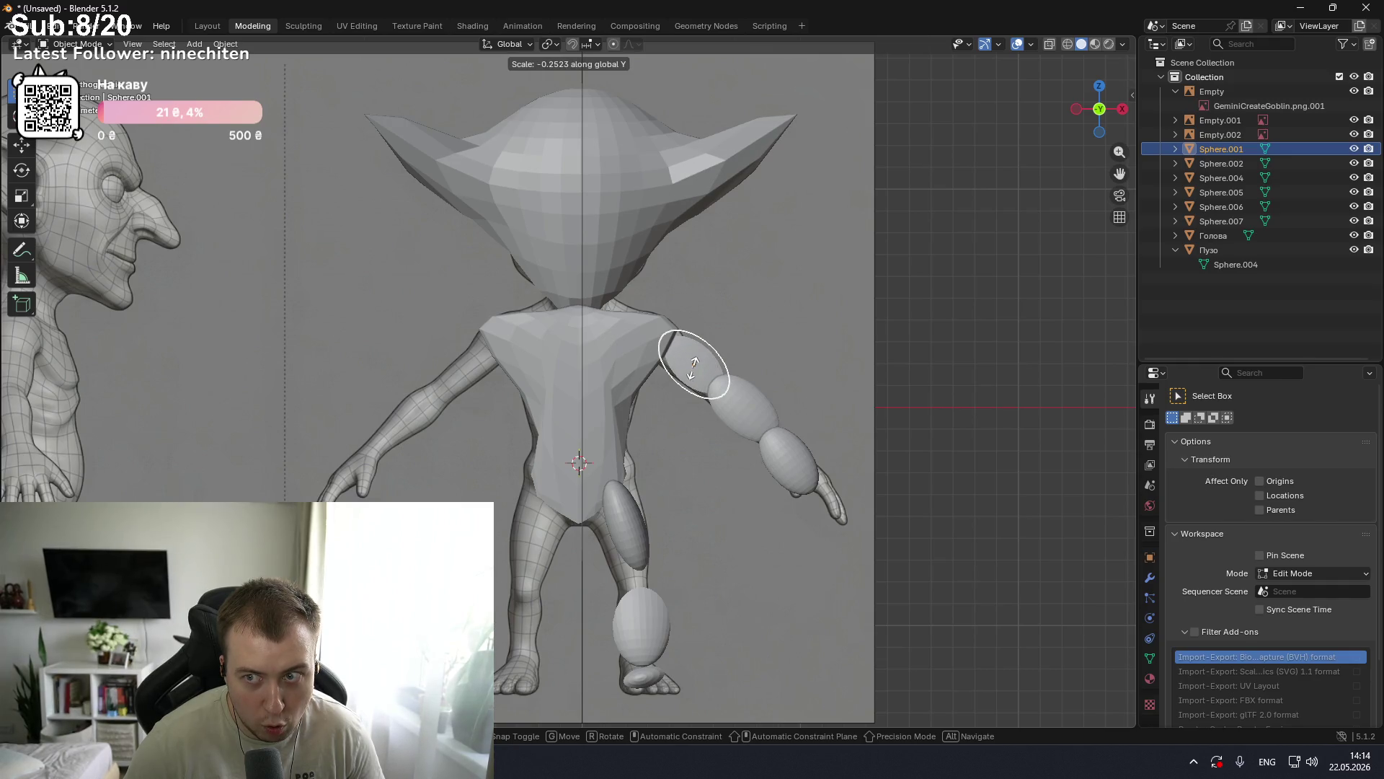
click(694, 368)
scroll(700, 361, up, 3)
mouse_move(699, 361)
middle_down()
mouse_move(707, 340)
mouse_move(589, 340)
mouse_move(630, 340)
middle_up()
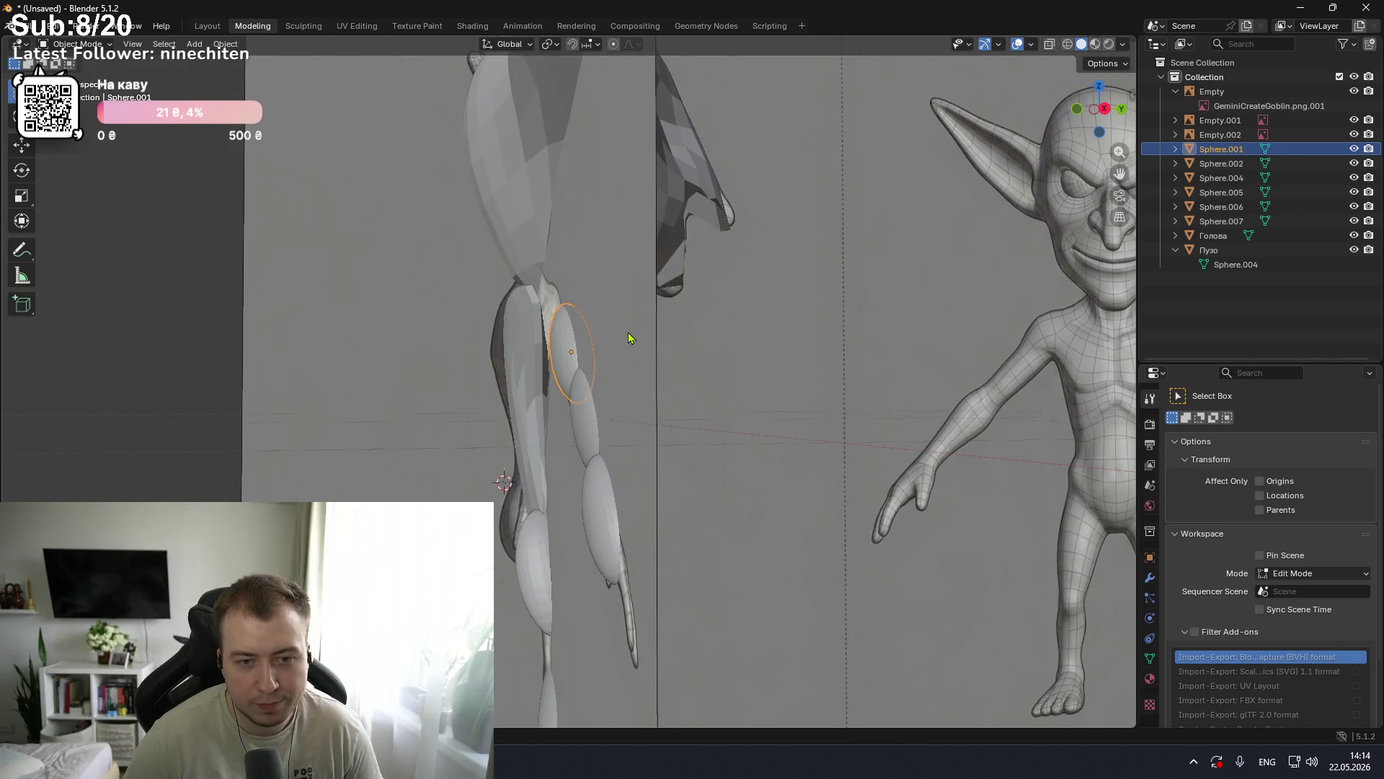
scroll(628, 338, down, 5)
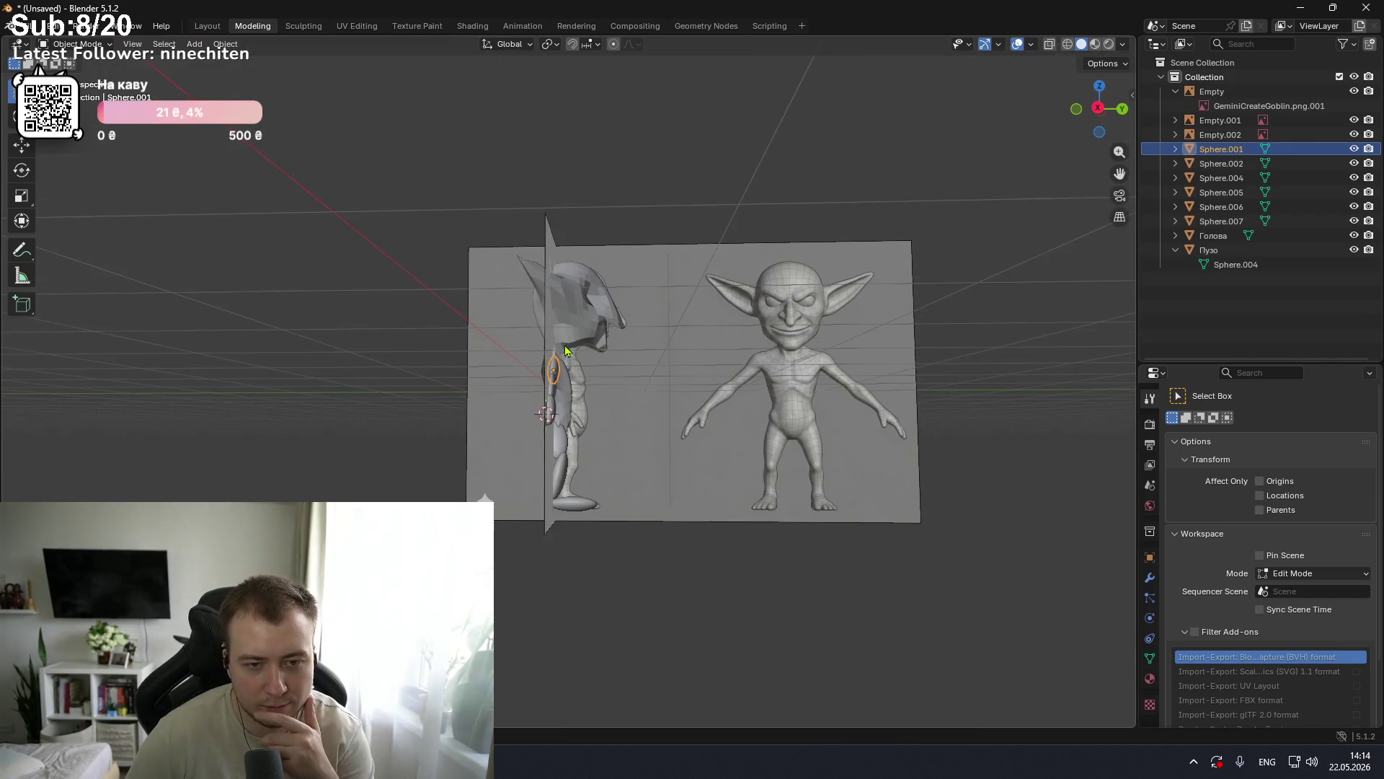
key(KP_5)
mouse_move(566, 351)
middle_down()
mouse_move(637, 365)
mouse_move(577, 359)
middle_up()
scroll(637, 364, up, 5)
scroll(636, 362, up, 2)
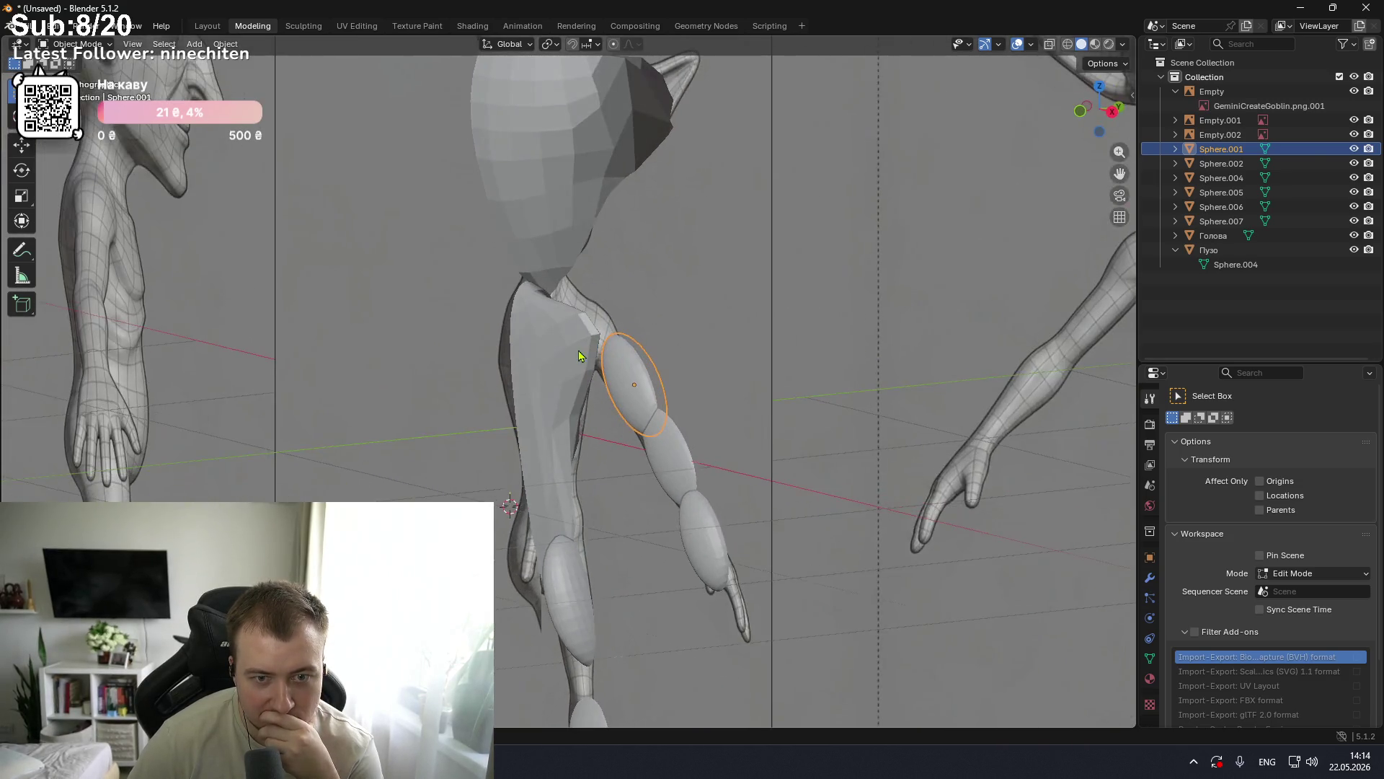
key(KP_1)
key(KP_3)
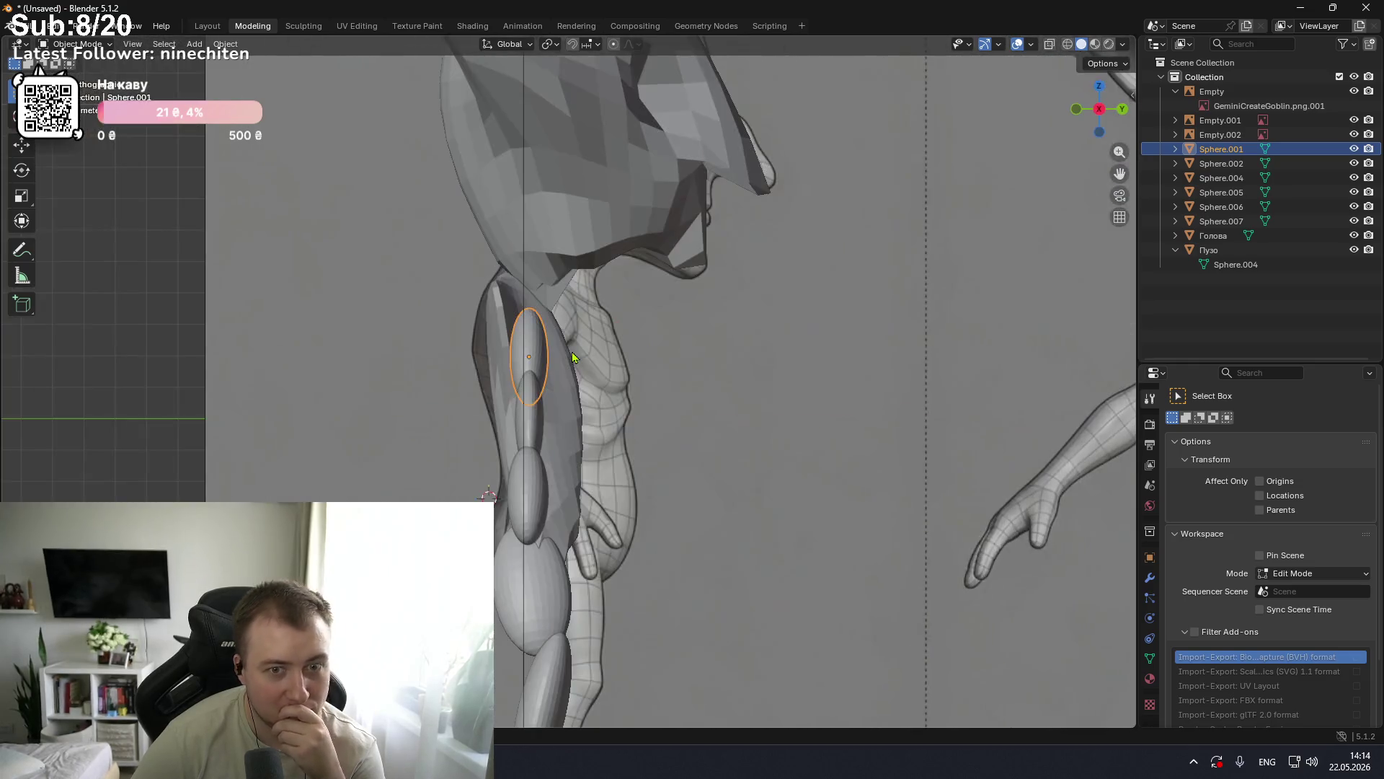
scroll(622, 326, down, 3)
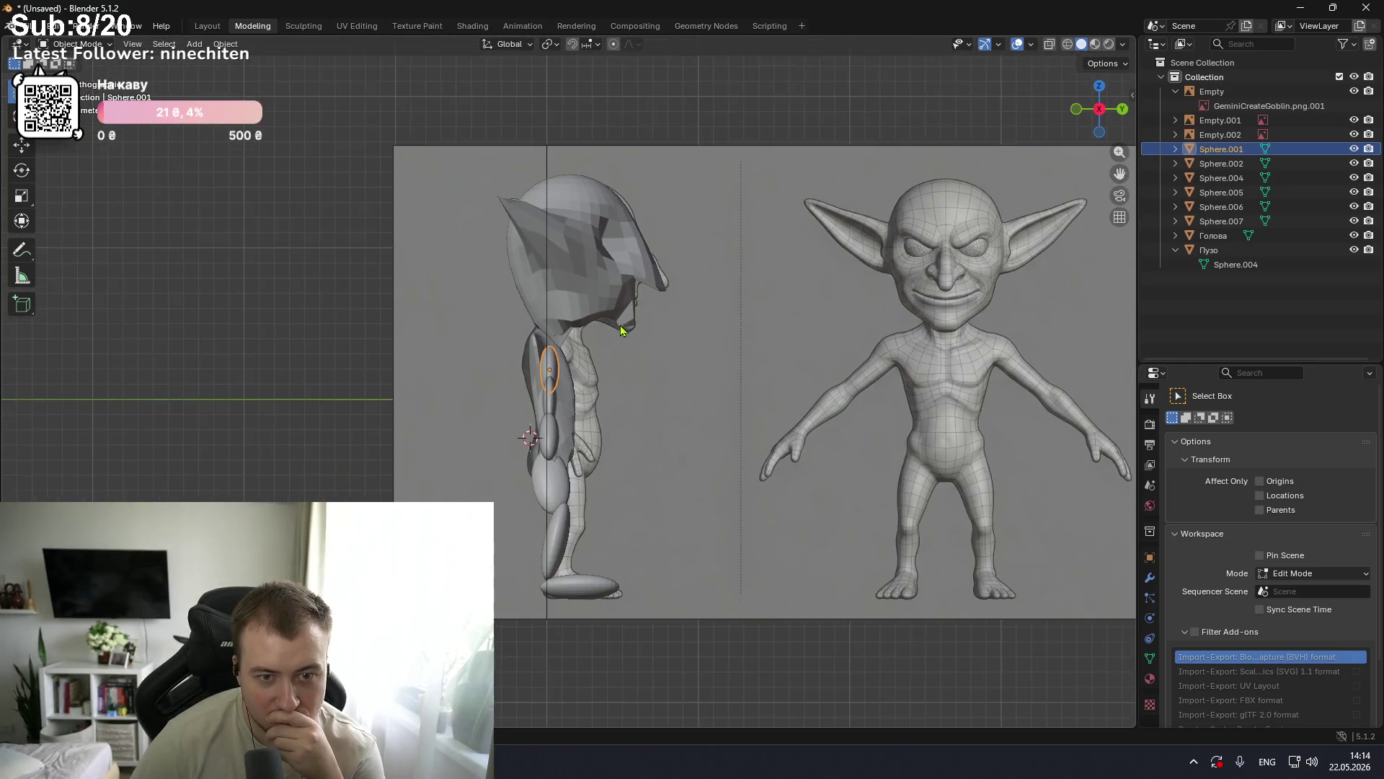
click(645, 257)
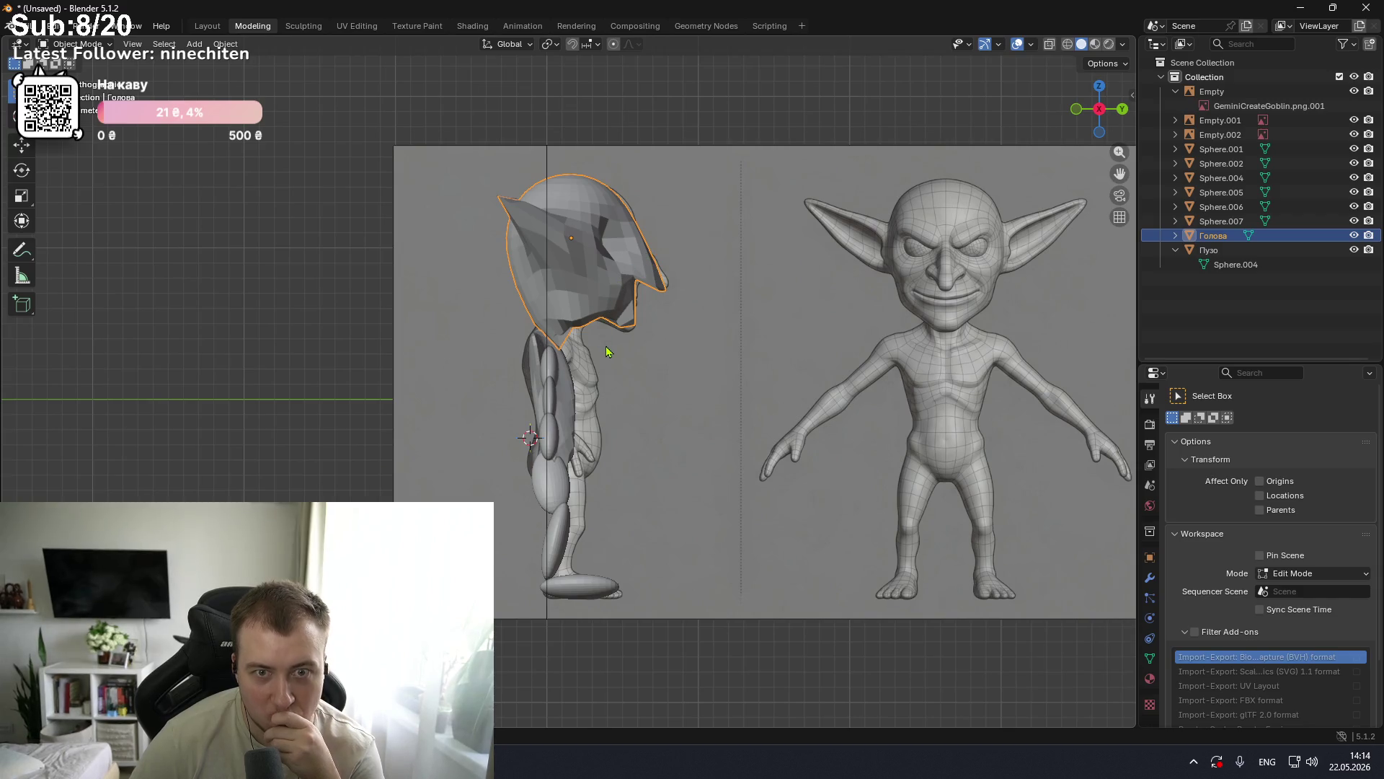
key(KP_1)
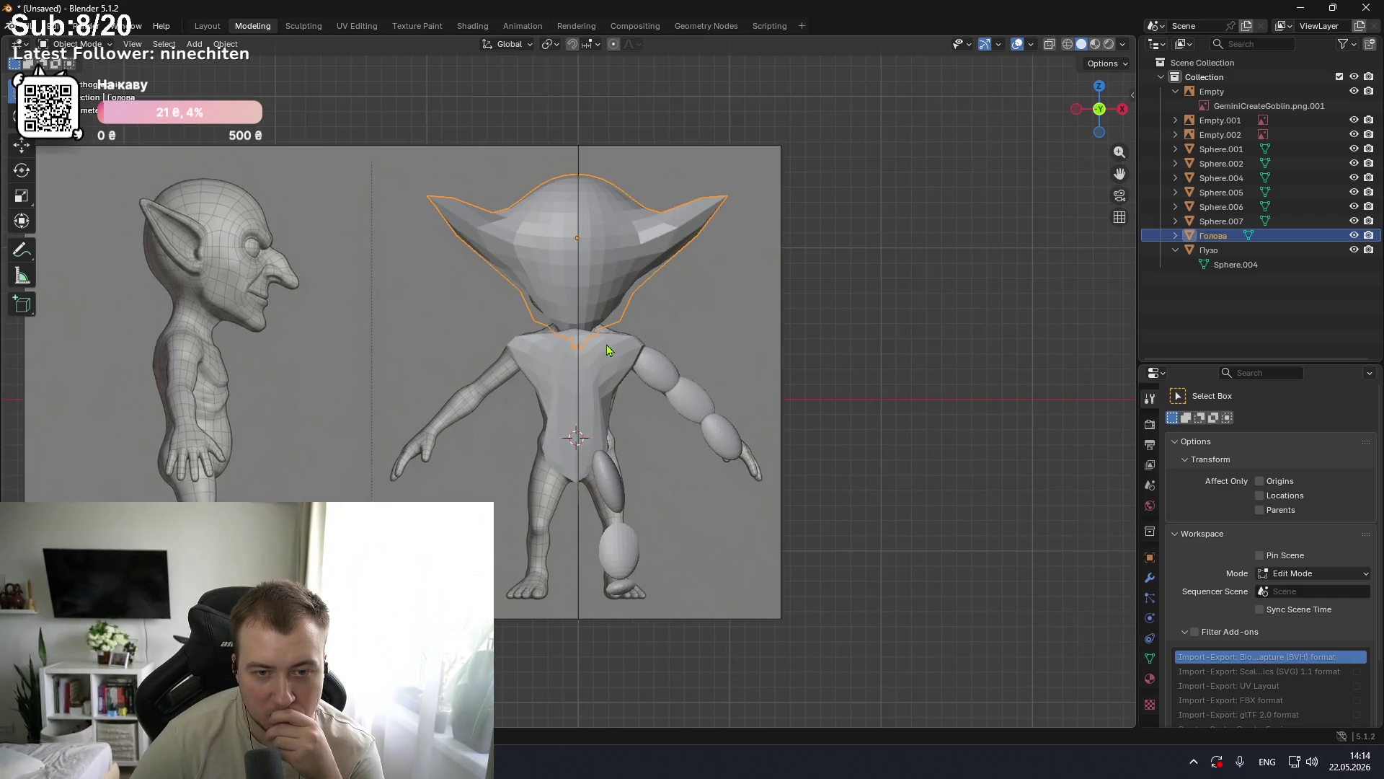
key(KP_3)
key(KP_1)
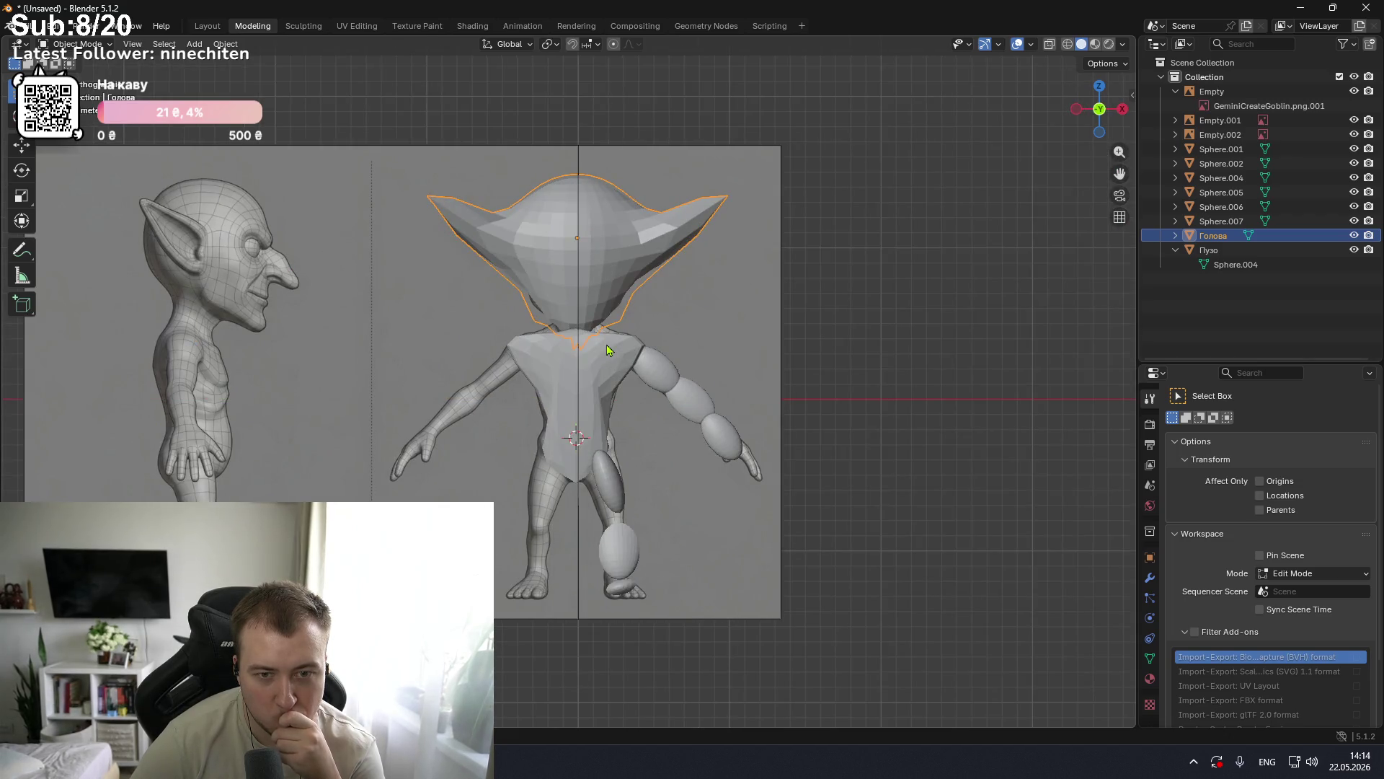
key(KP_3)
key(KP_1)
key(KP_3)
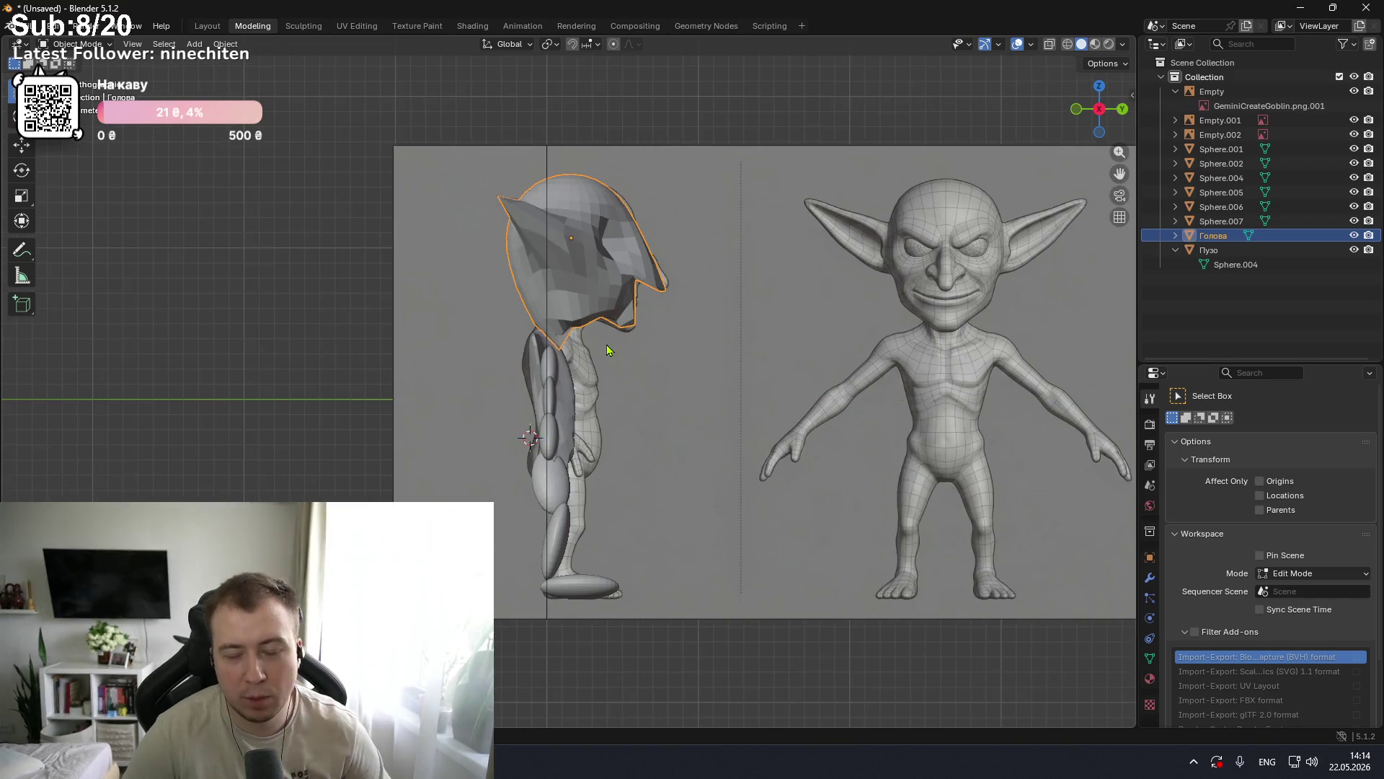
click(607, 350)
key(ctrl+Tab)
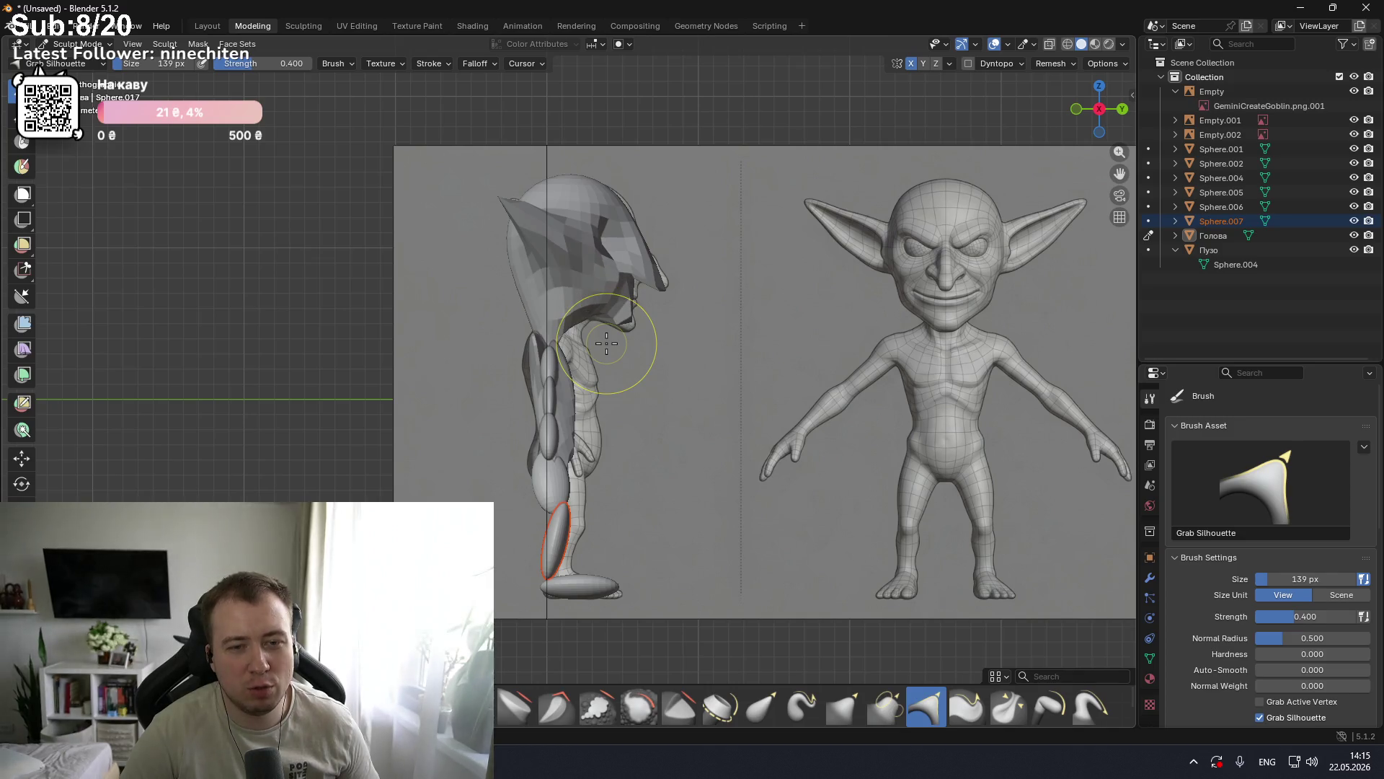
key(ctrl+z)
key(ctrl+z)
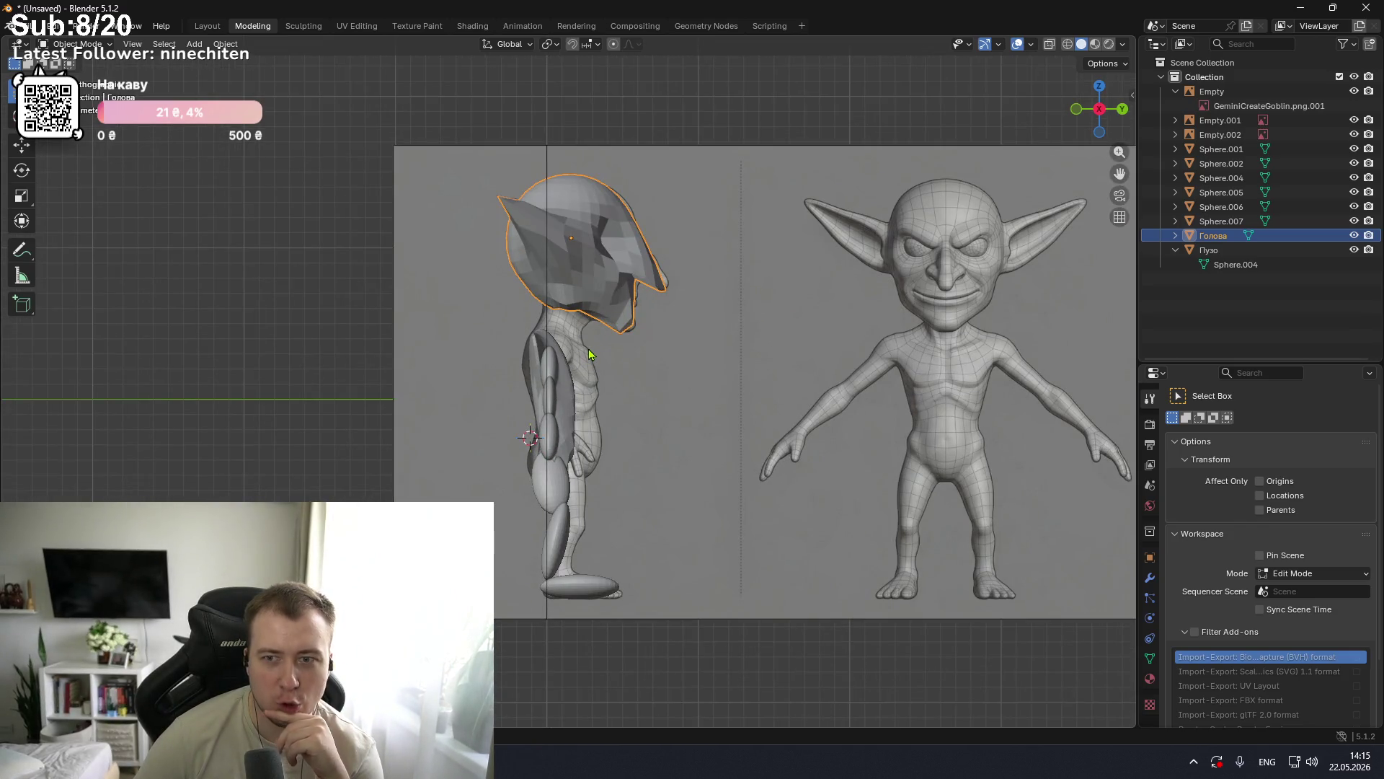
Step: Delete the leg spheres Sphere.007, Sphere.006 and Sphere.005
click(1219, 222)
ctrl+click(1219, 209)
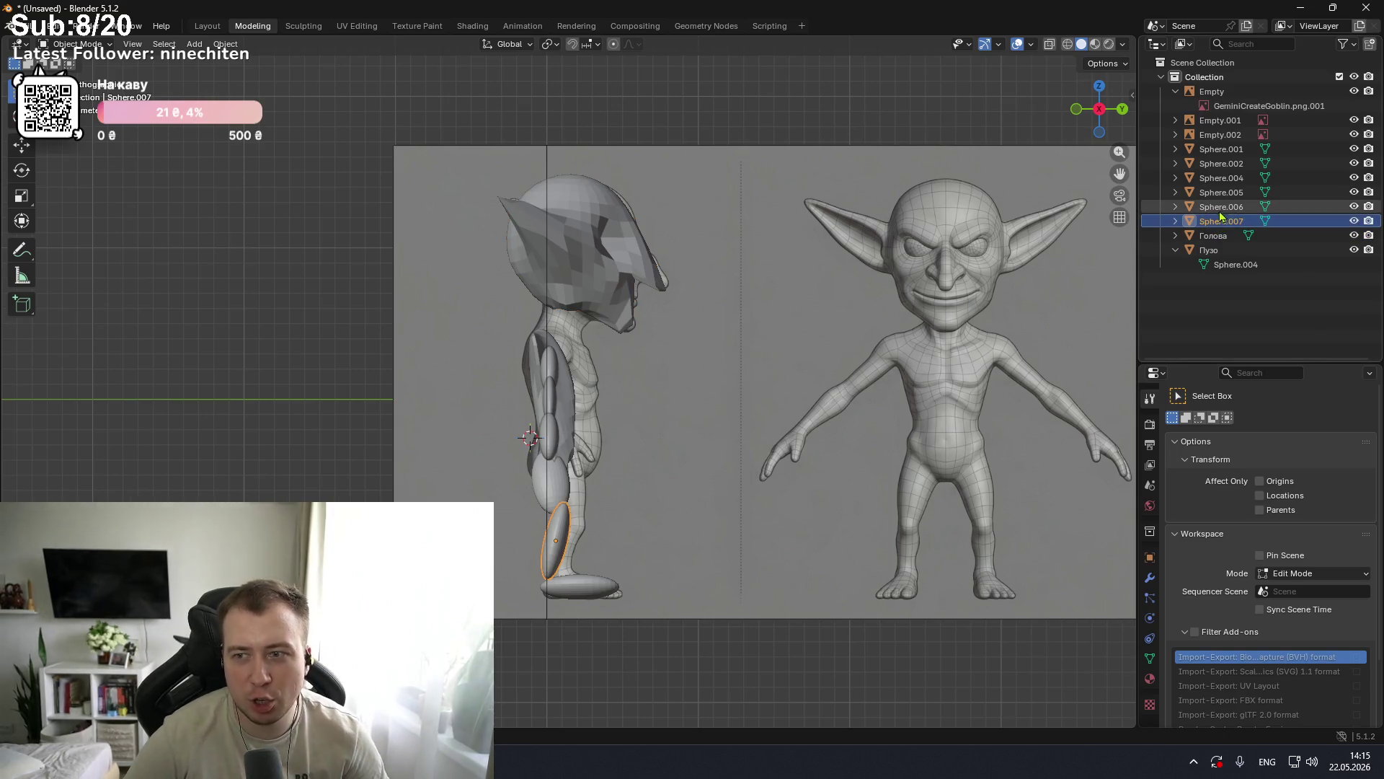
key(x)
click(1230, 192)
key(x)
Step: Delete the remaining arm spheres down to Sphere.001
click(1230, 177)
key(x)
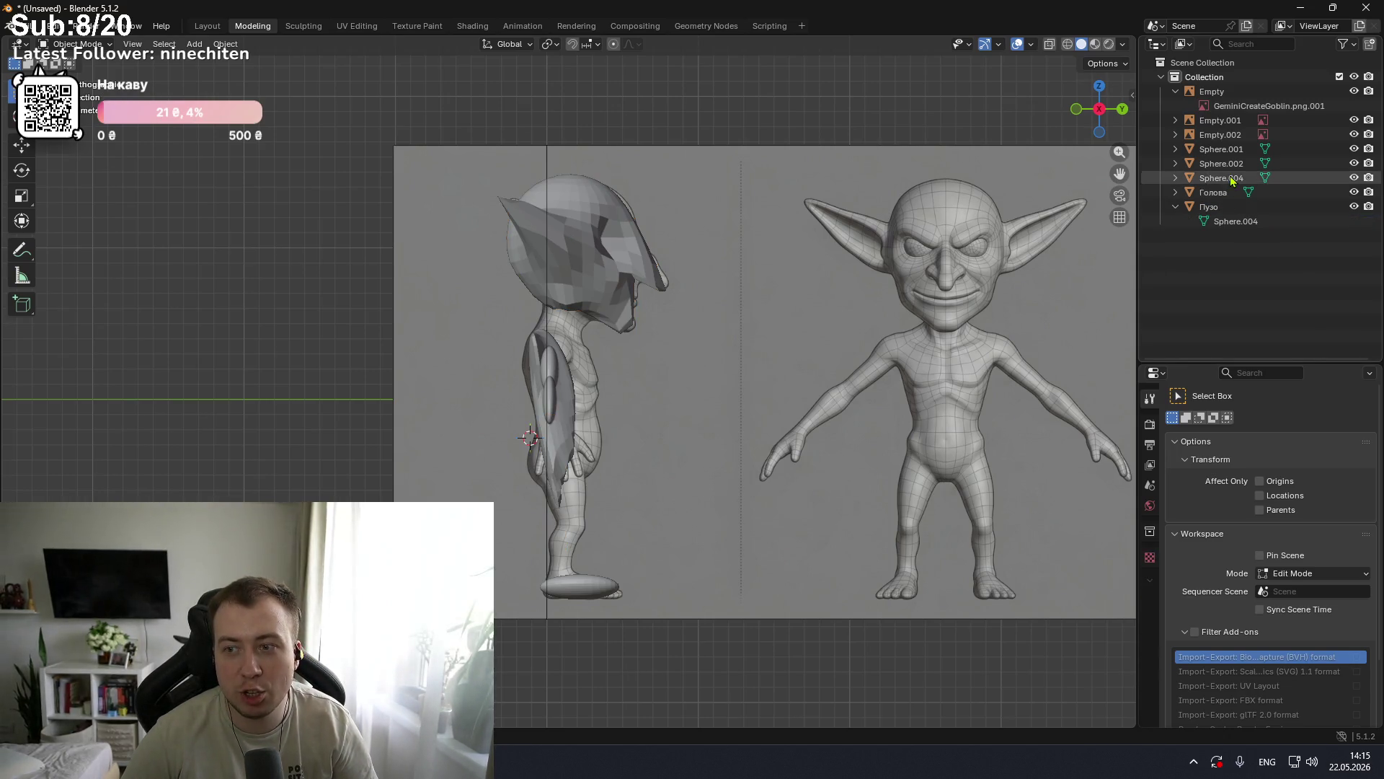
click(1230, 163)
key(x)
click(1230, 148)
Step: Remove the Пузо body, keeping the Голова head beside the reference planes
key(x)
scroll(962, 288, down, 2)
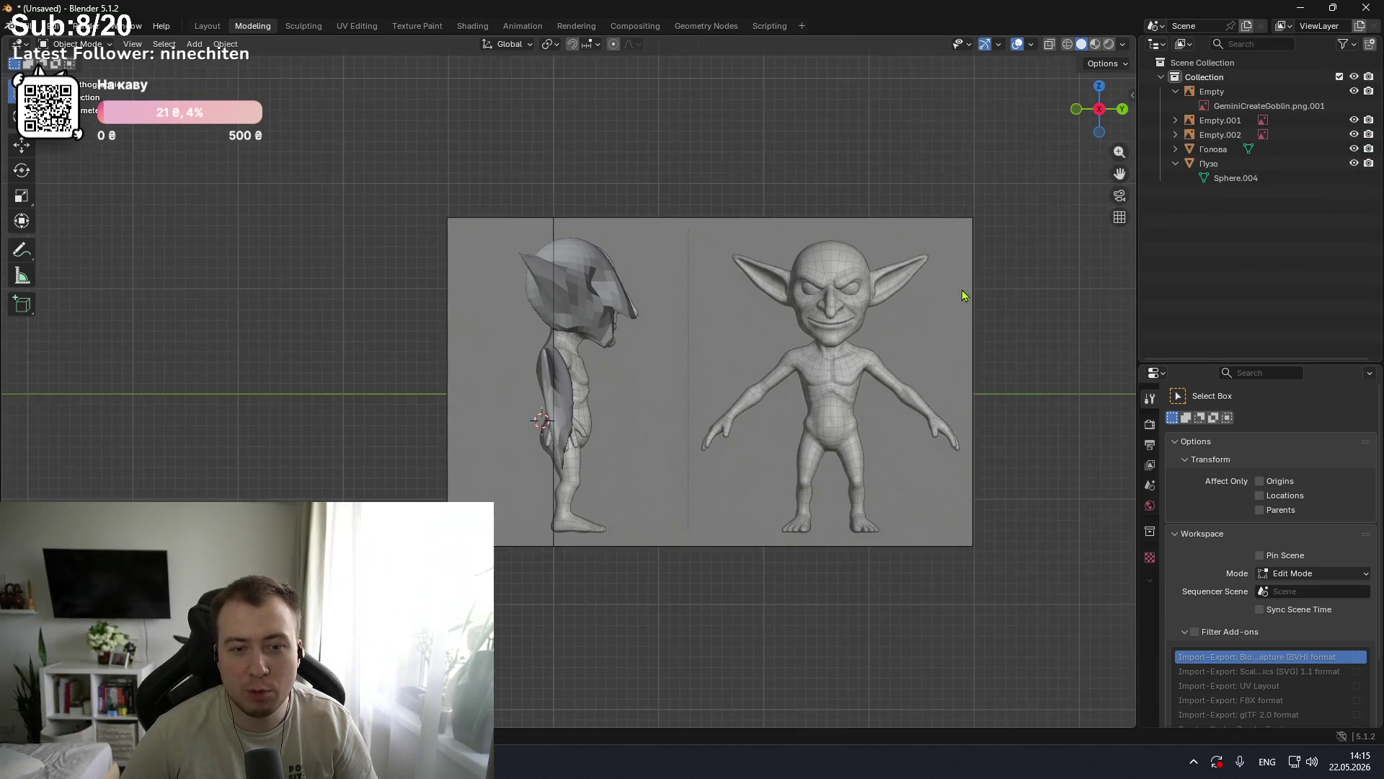
click(1212, 150)
click(1213, 165)
key(x)
mouse_move(745, 267)
middle_down()
mouse_move(724, 279)
mouse_move(902, 520)
mouse_move(600, 361)
mouse_move(811, 314)
mouse_move(728, 322)
mouse_move(751, 285)
mouse_move(735, 286)
mouse_move(677, 342)
middle_up()
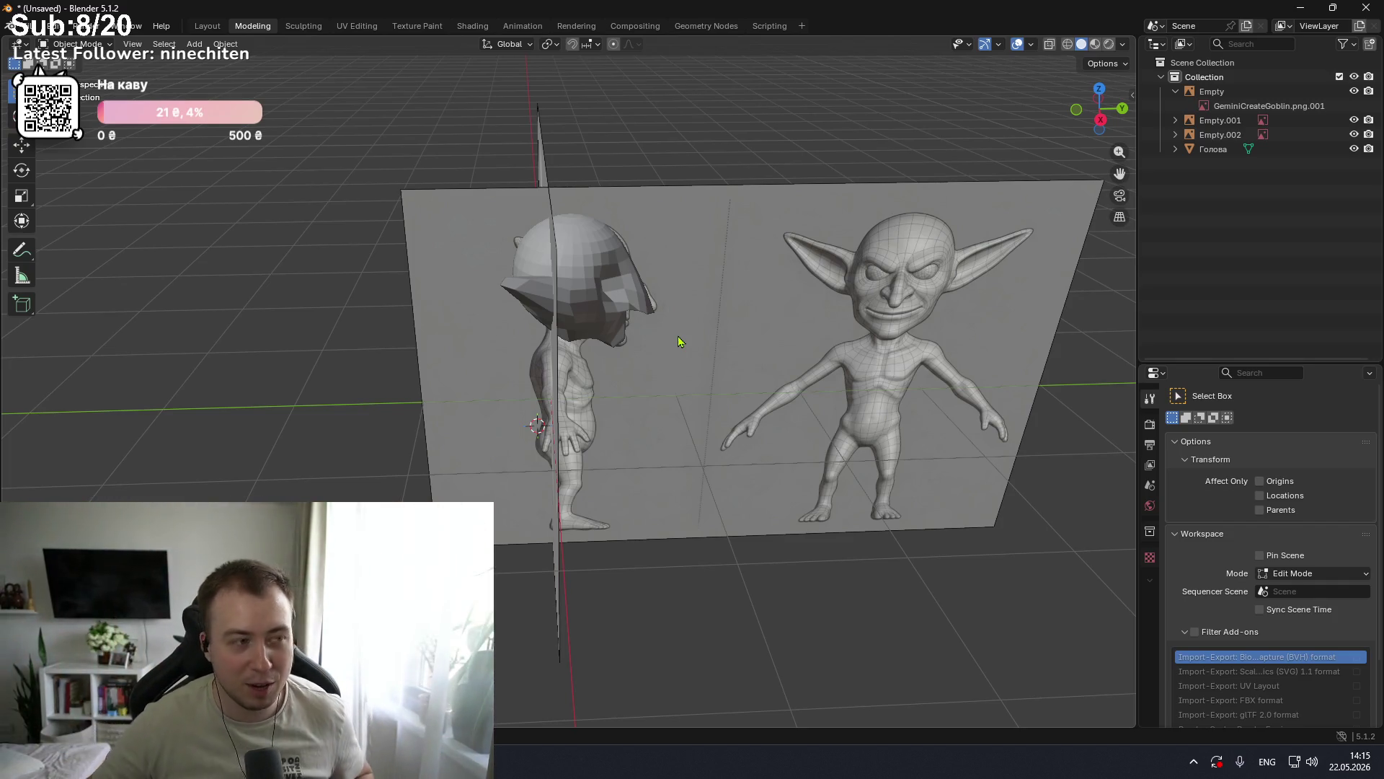
Step: Hide the Empty, Empty.001 and Empty.002 reference images
mouse_move(704, 324)
middle_down()
mouse_move(695, 300)
mouse_move(495, 272)
mouse_move(764, 271)
mouse_move(717, 272)
middle_up()
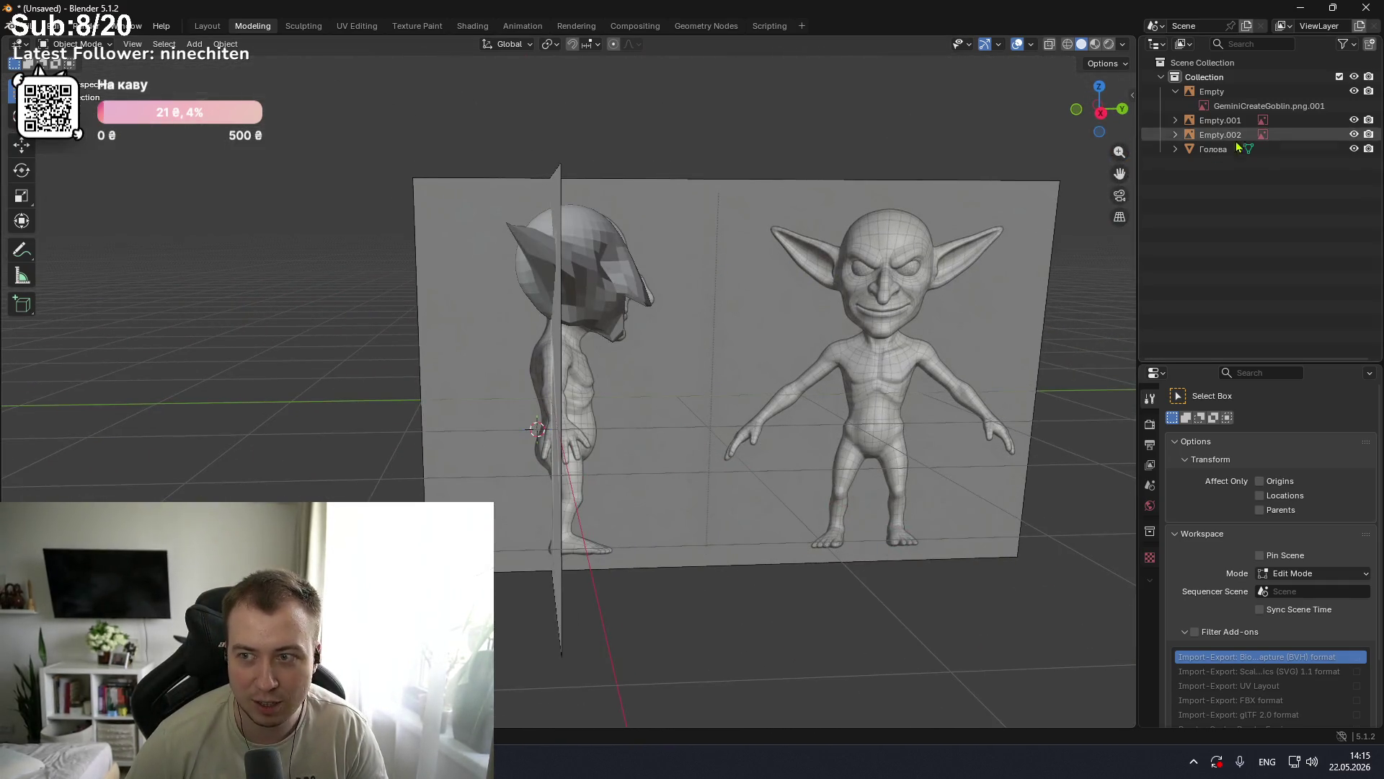
click(1353, 120)
click(1353, 134)
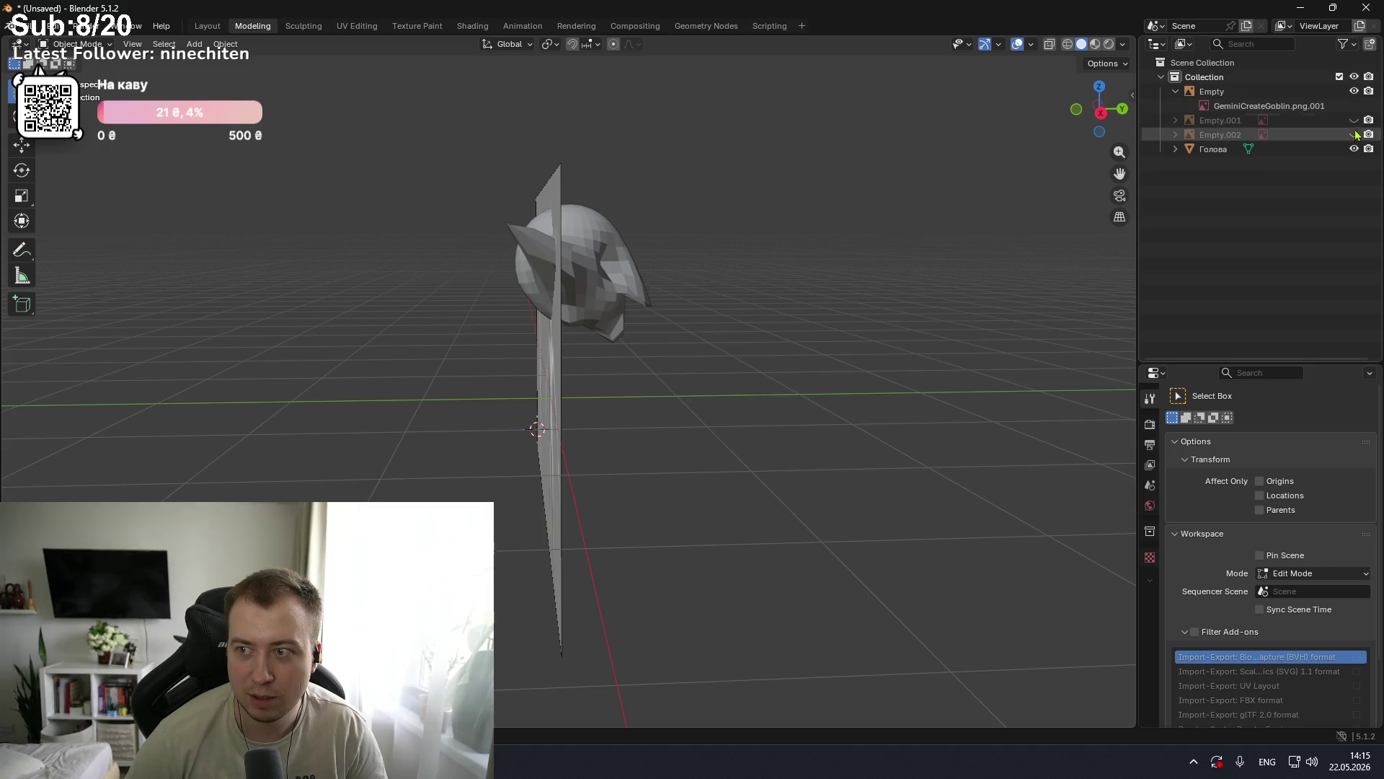
click(1354, 92)
mouse_move(881, 211)
middle_down()
mouse_move(630, 204)
mouse_move(986, 203)
mouse_move(817, 205)
middle_up()
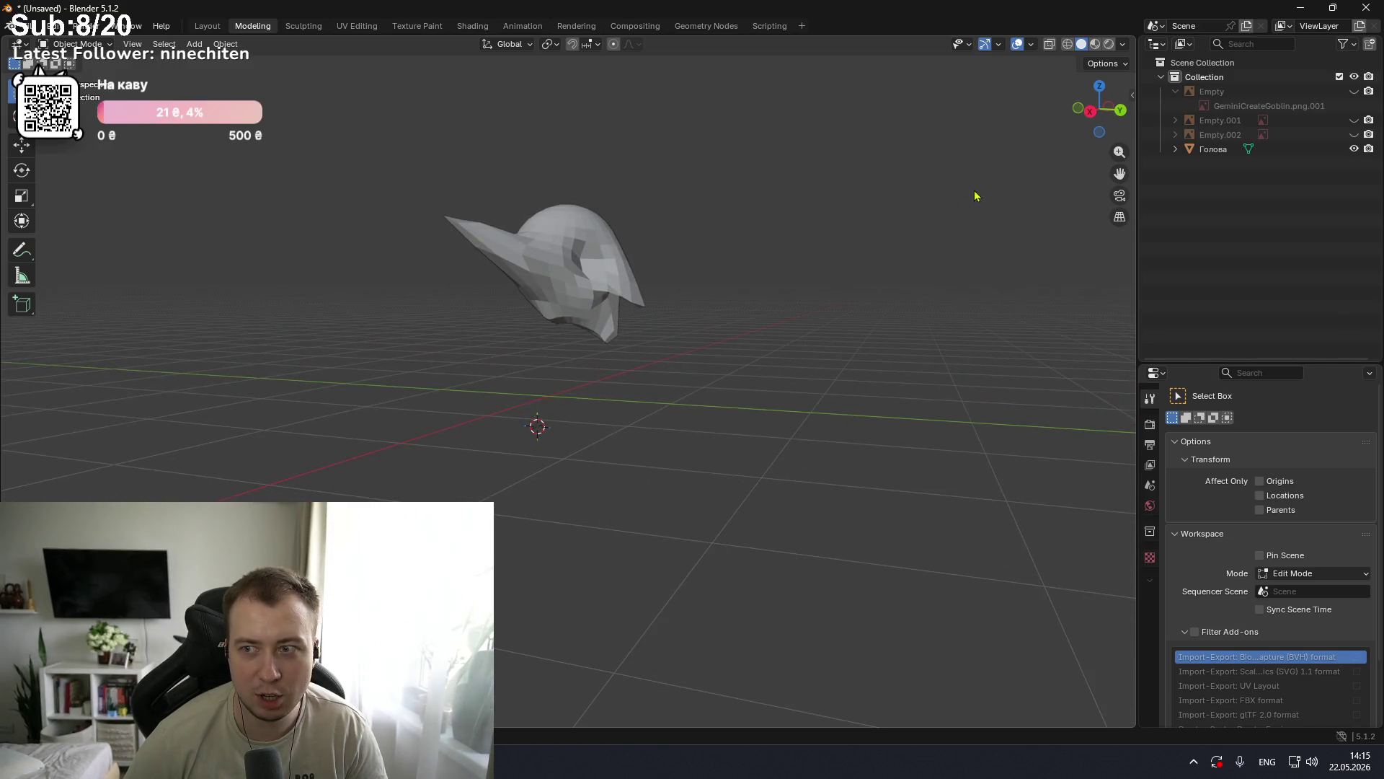
Step: Select the Голова head and frame it in the viewport
click(1214, 148)
key(KP_Decimal)
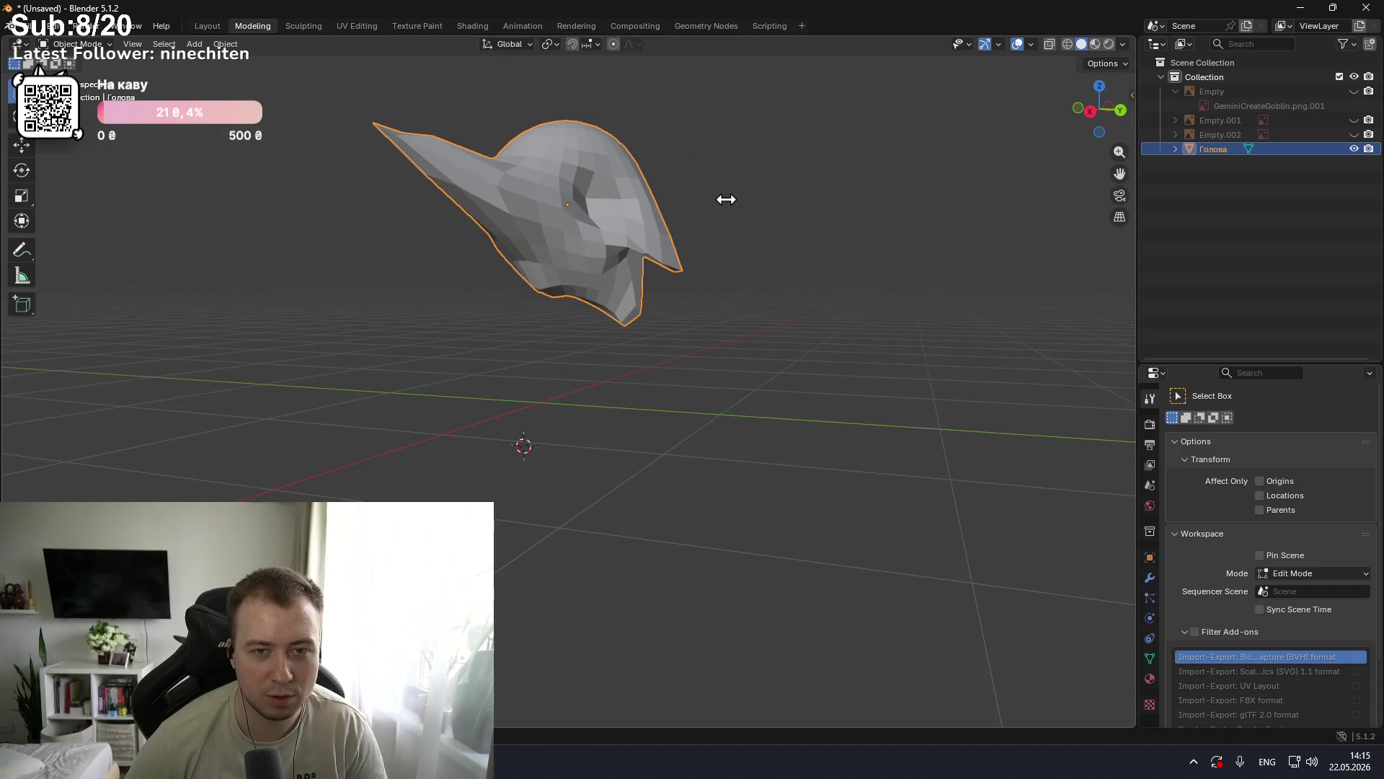
middle_drag(728, 193, 724, 255)
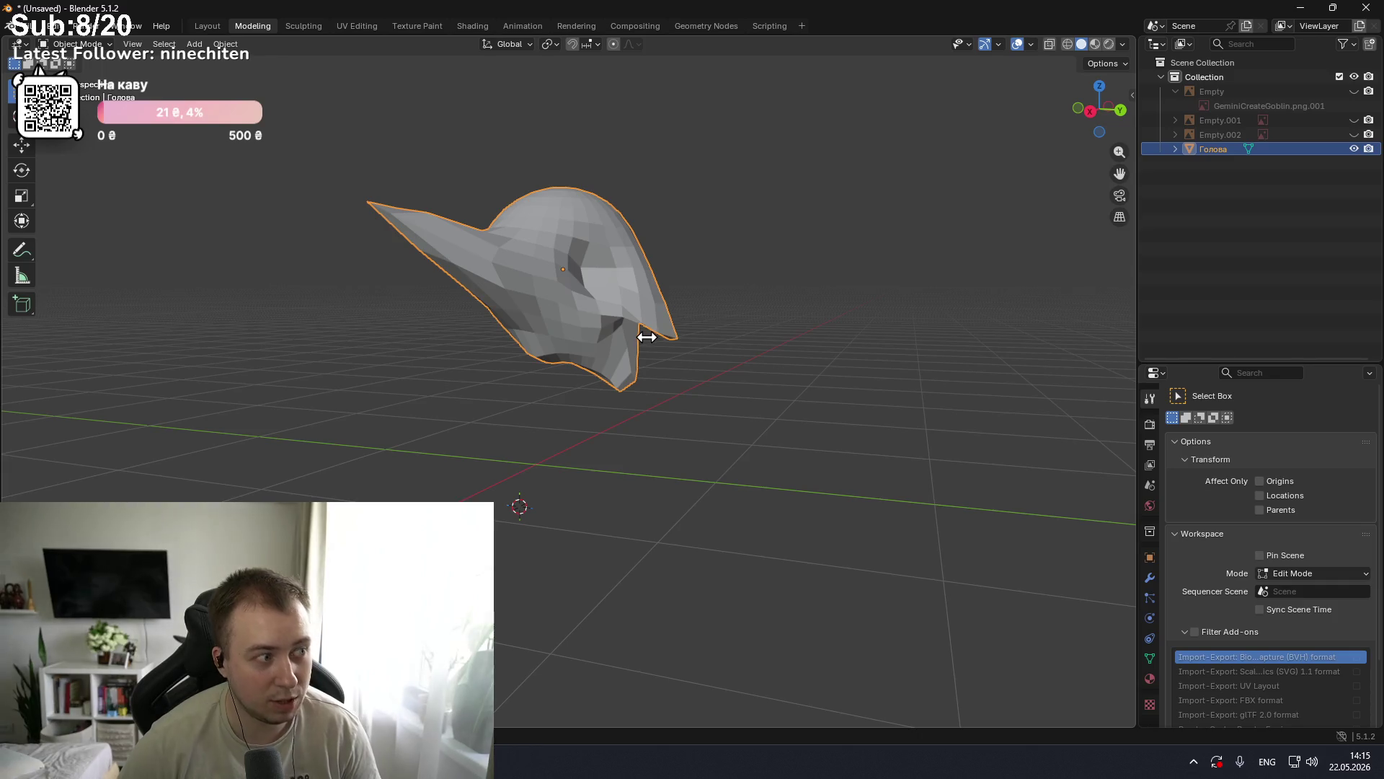
key(ctrl+Tab)
key(ctrl+Tab)
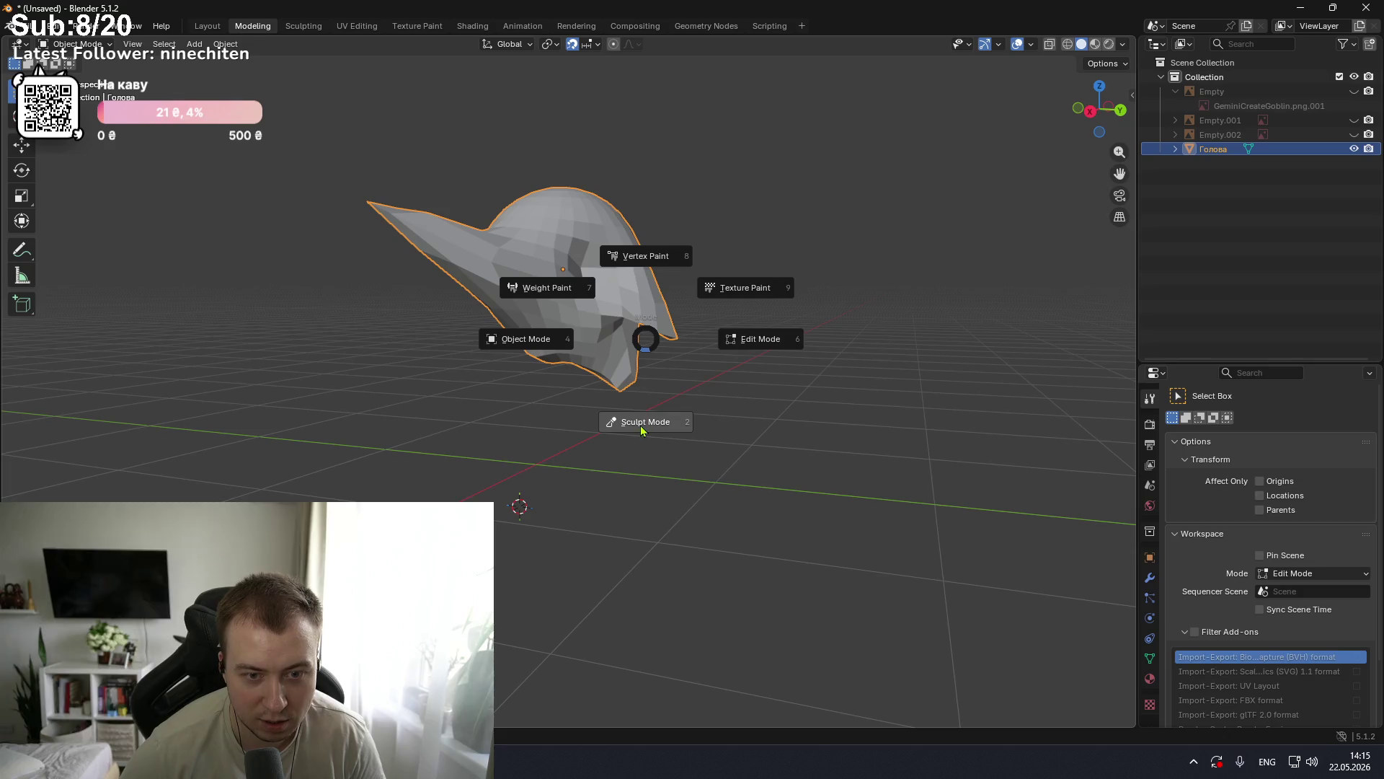
click(640, 423)
scroll(552, 358, up, 5)
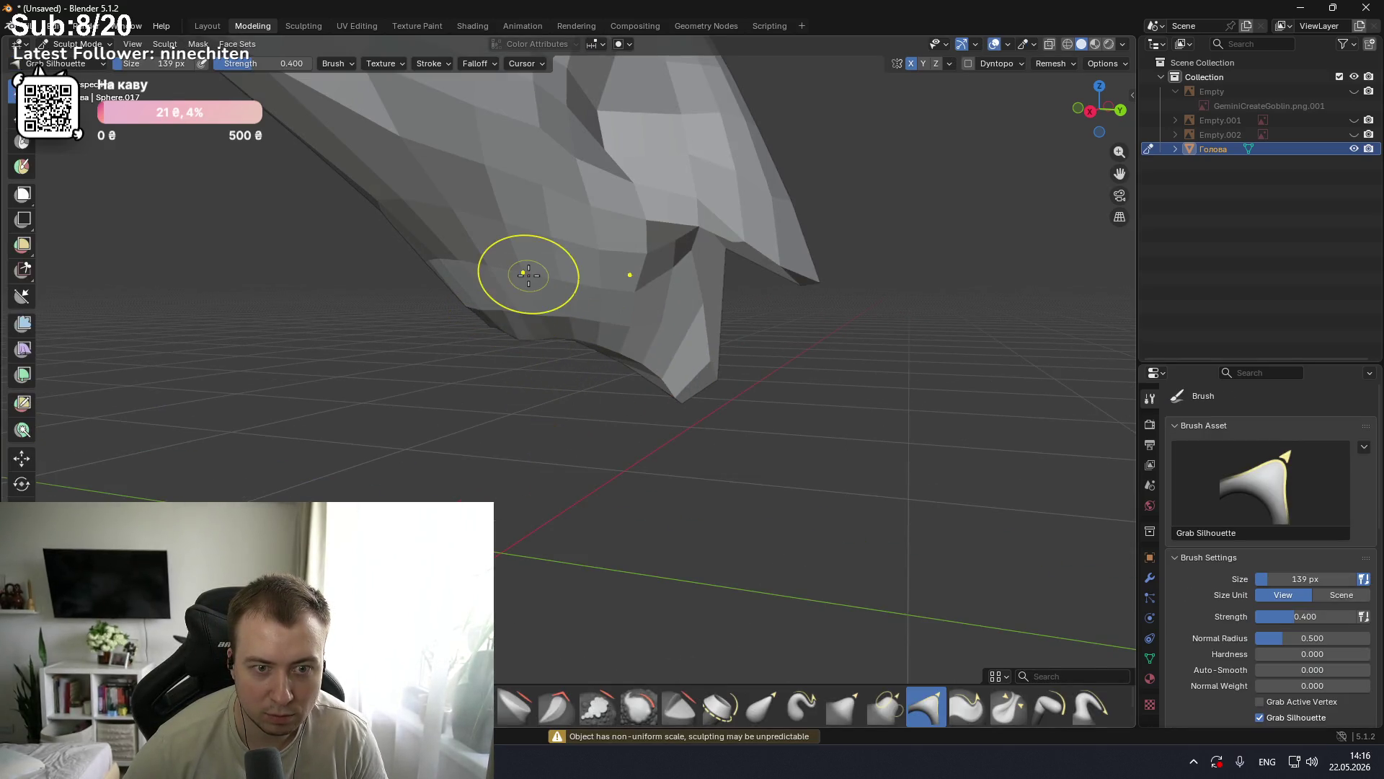
scroll(525, 272, down, 5)
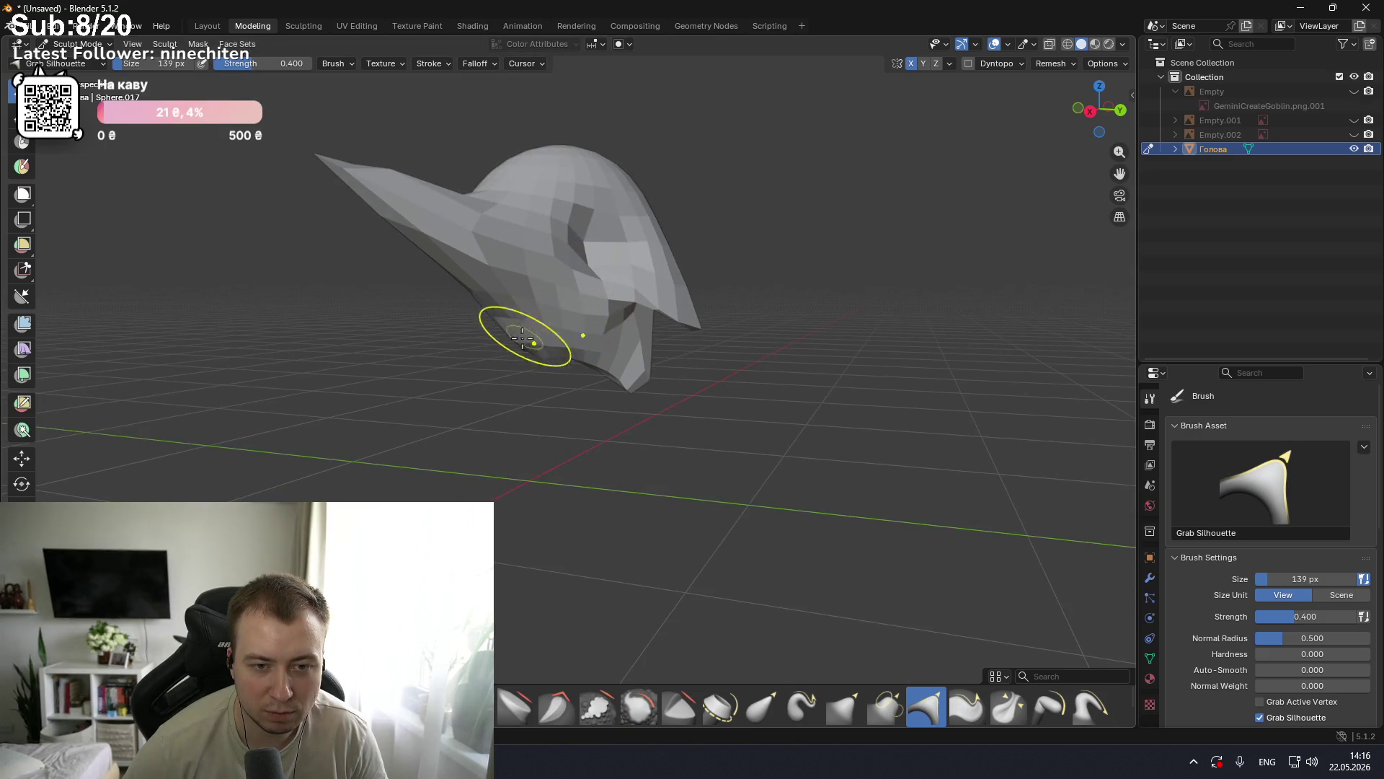
middle_drag(592, 403, 757, 401)
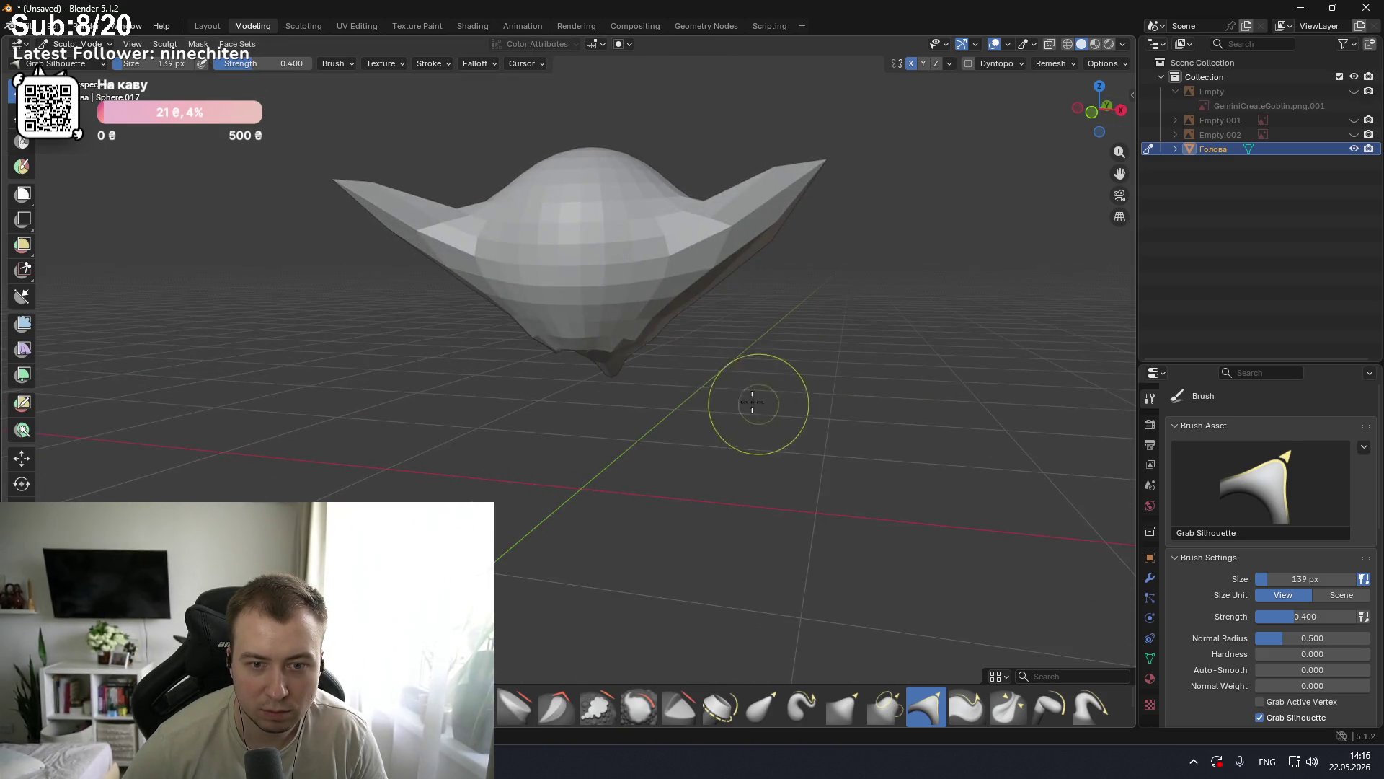
middle_drag(626, 336, 755, 339)
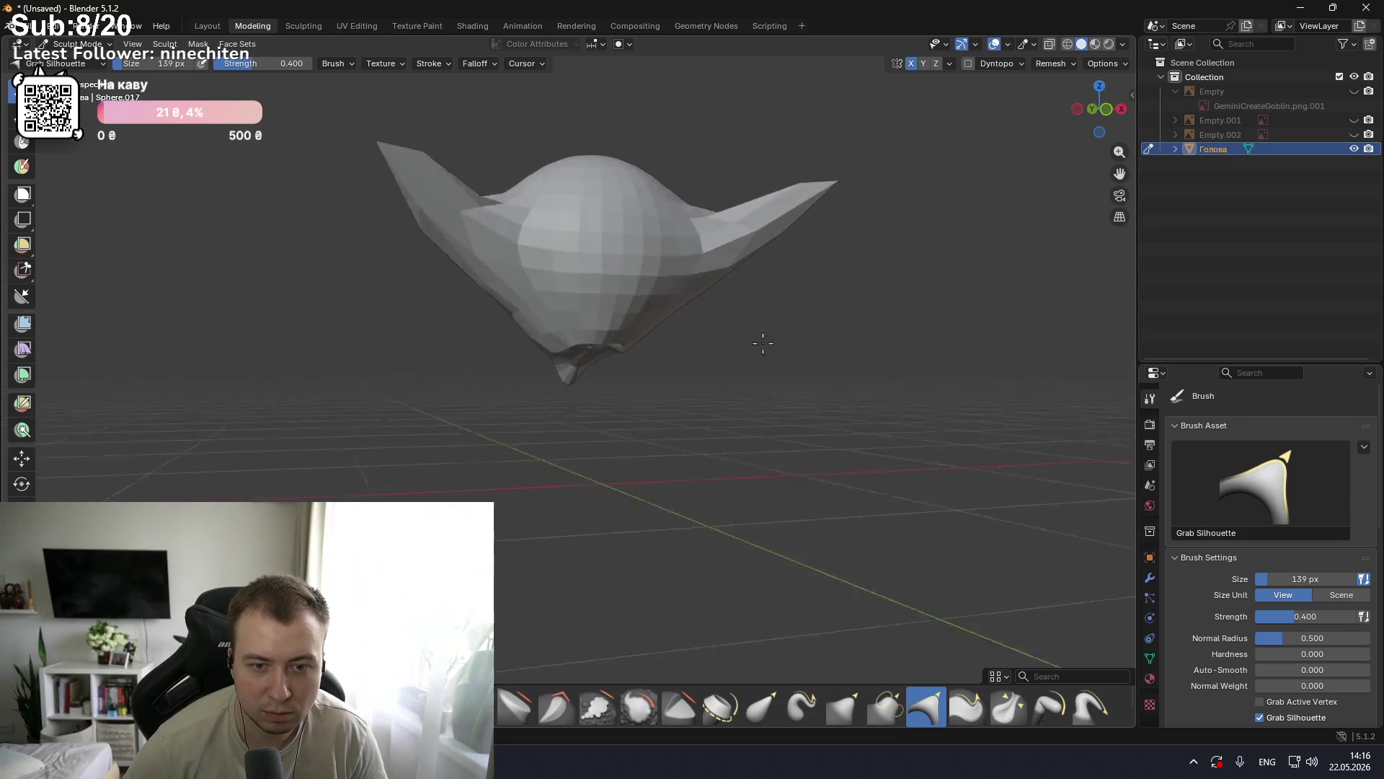
scroll(618, 346, up, 5)
mouse_move(573, 321)
middle_down()
mouse_move(733, 334)
mouse_move(886, 374)
mouse_move(705, 355)
mouse_move(846, 312)
mouse_move(758, 262)
middle_up()
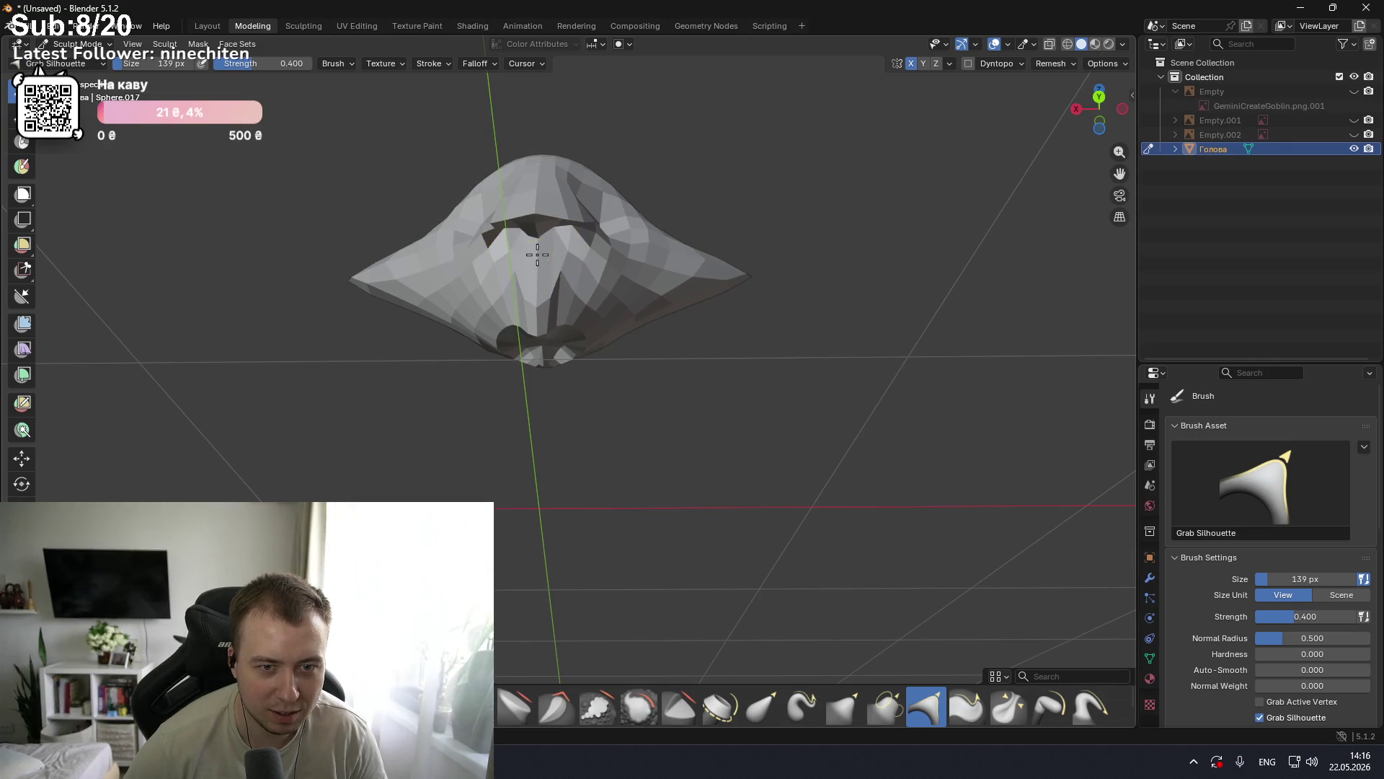
mouse_move(601, 261)
middle_down()
mouse_move(648, 241)
mouse_move(634, 242)
middle_up()
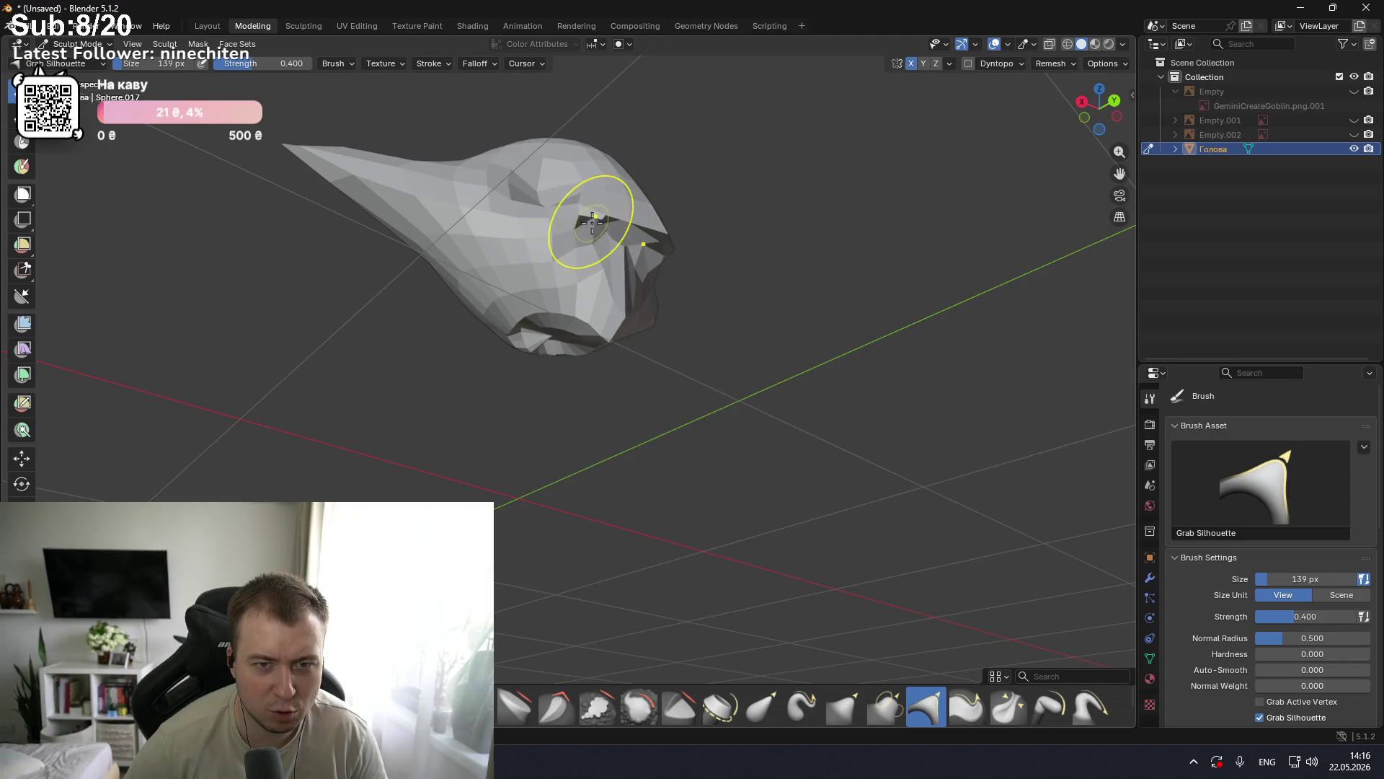
middle_drag(602, 266, 639, 240)
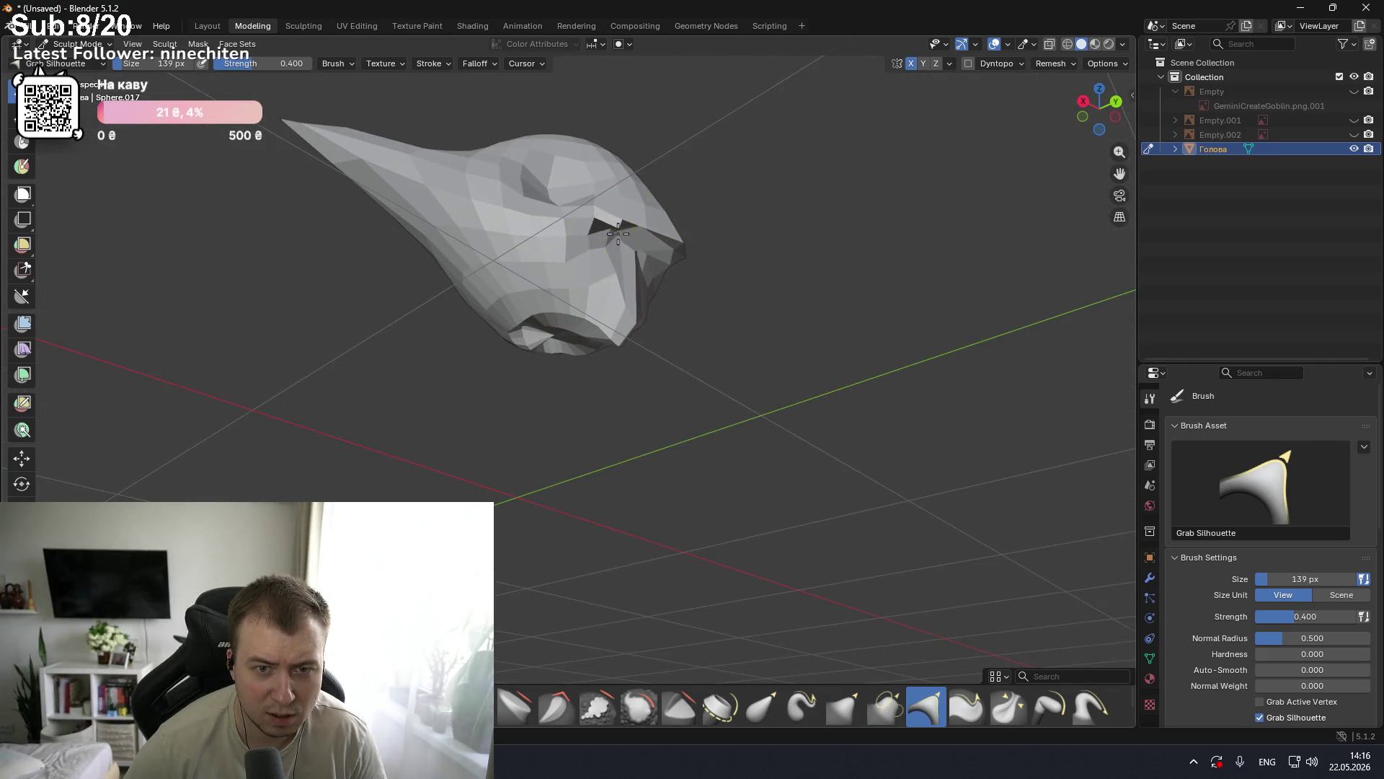
mouse_move(614, 330)
middle_down()
mouse_move(522, 251)
mouse_move(577, 292)
mouse_move(683, 322)
mouse_move(694, 278)
mouse_move(645, 303)
mouse_move(628, 352)
mouse_move(728, 349)
mouse_move(548, 357)
mouse_move(627, 361)
mouse_move(628, 382)
mouse_move(677, 333)
mouse_move(751, 331)
mouse_move(757, 344)
mouse_move(687, 337)
middle_up()
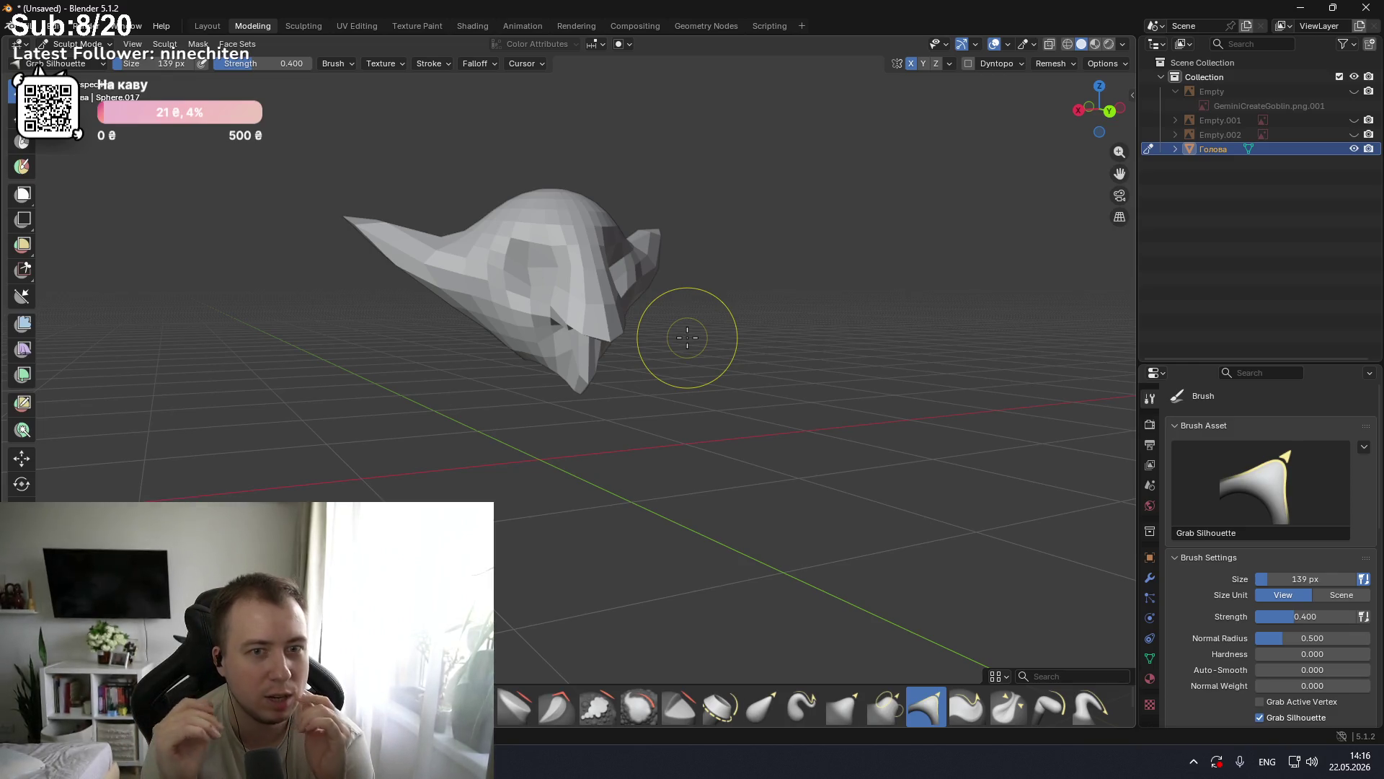
Step: Pull the lower front of the dome into shape with the Grab Silhouette brush
mouse_move(685, 340)
middle_down()
mouse_move(655, 331)
mouse_move(764, 340)
mouse_move(693, 309)
mouse_move(452, 351)
mouse_move(763, 356)
mouse_move(784, 338)
mouse_move(742, 315)
mouse_move(578, 312)
middle_up()
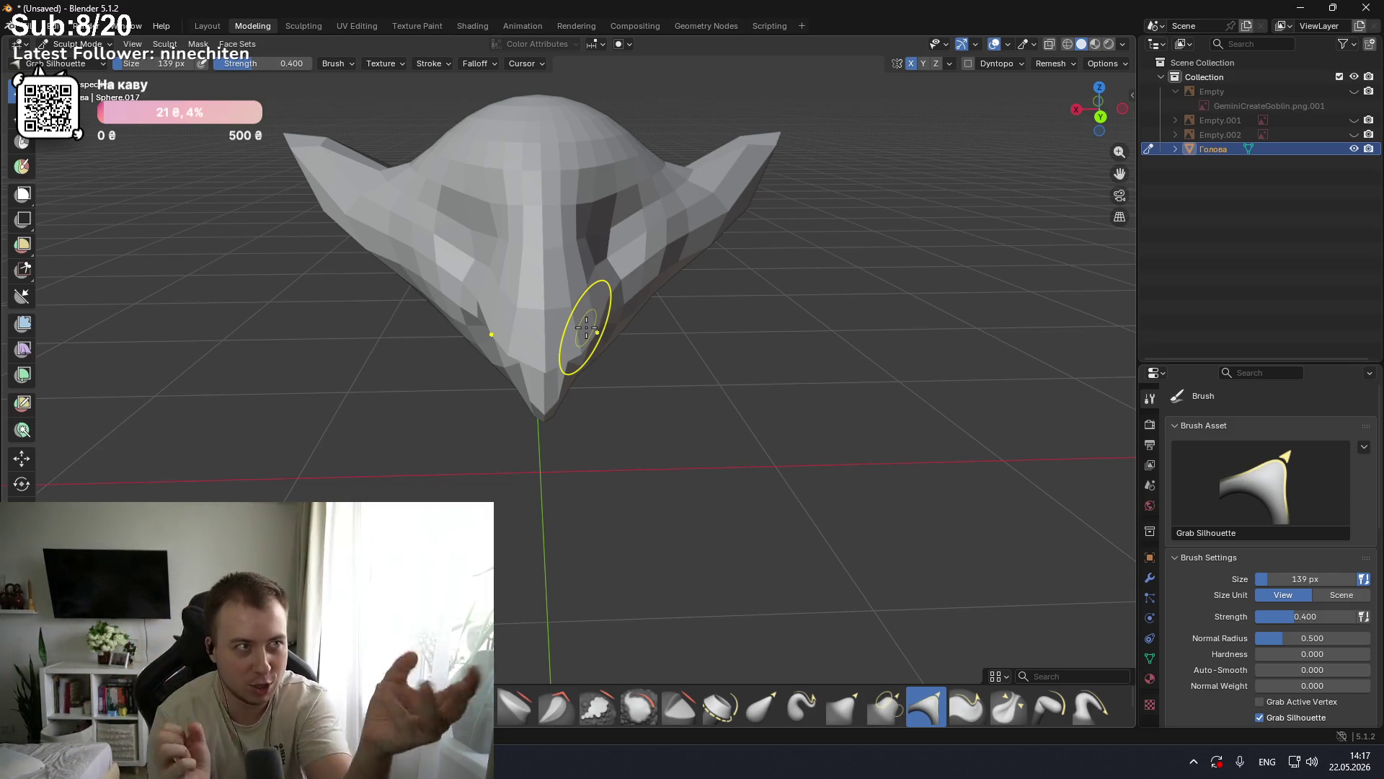
mouse_move(535, 309)
middle_down()
mouse_move(748, 300)
mouse_move(585, 349)
mouse_move(494, 318)
mouse_move(597, 327)
mouse_move(664, 417)
mouse_move(690, 427)
mouse_move(606, 303)
middle_up()
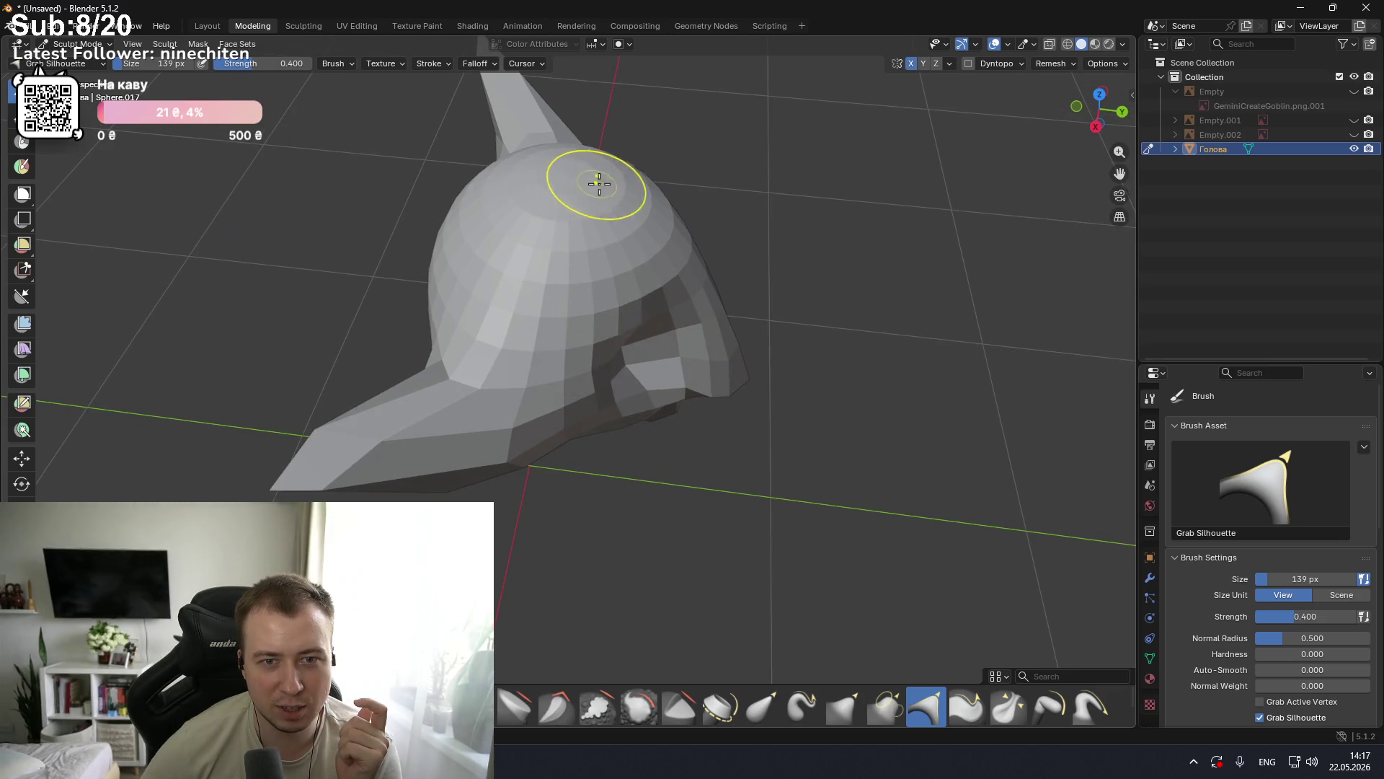
mouse_move(640, 194)
middle_down()
mouse_move(530, 147)
mouse_move(581, 180)
mouse_move(686, 201)
mouse_move(863, 159)
mouse_move(844, 164)
middle_up()
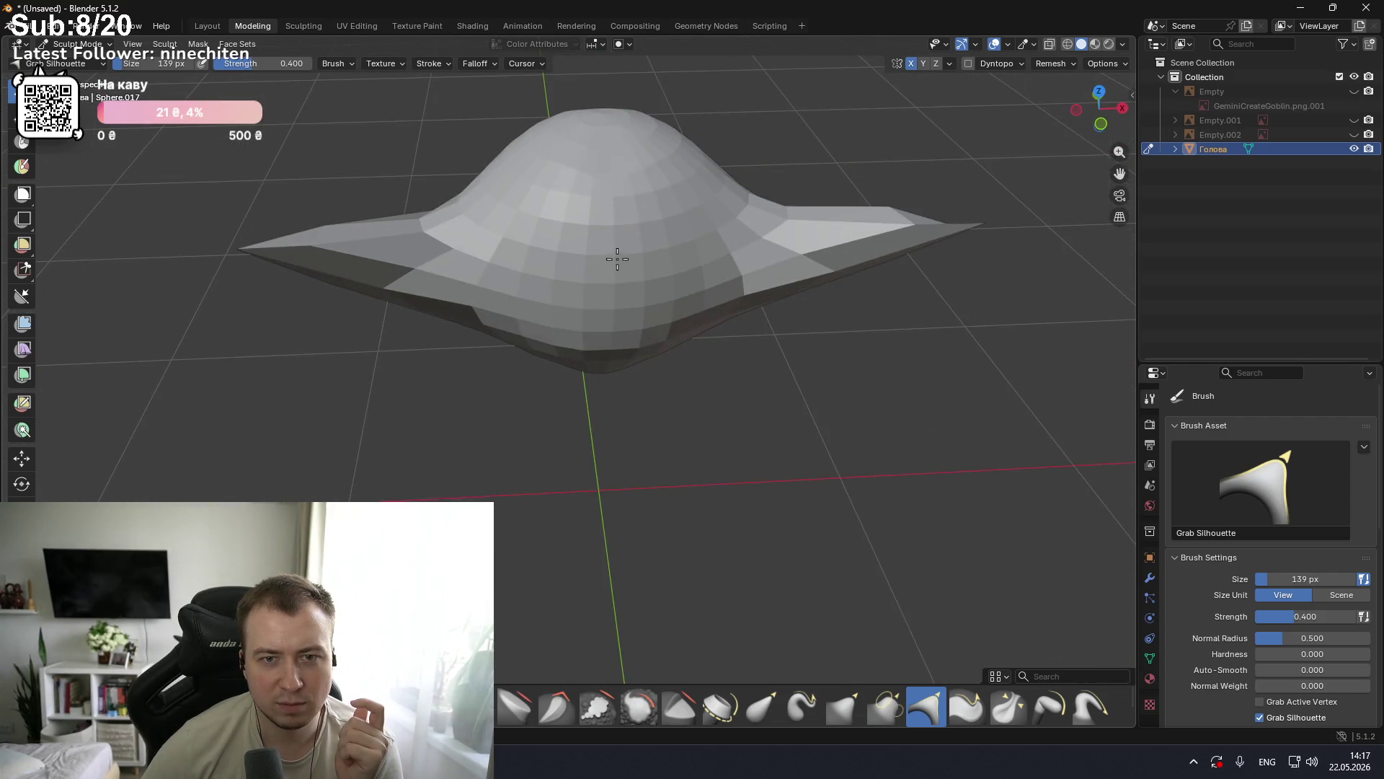
mouse_move(587, 318)
mouse_down()
mouse_move(592, 252)
mouse_move(587, 306)
mouse_up()
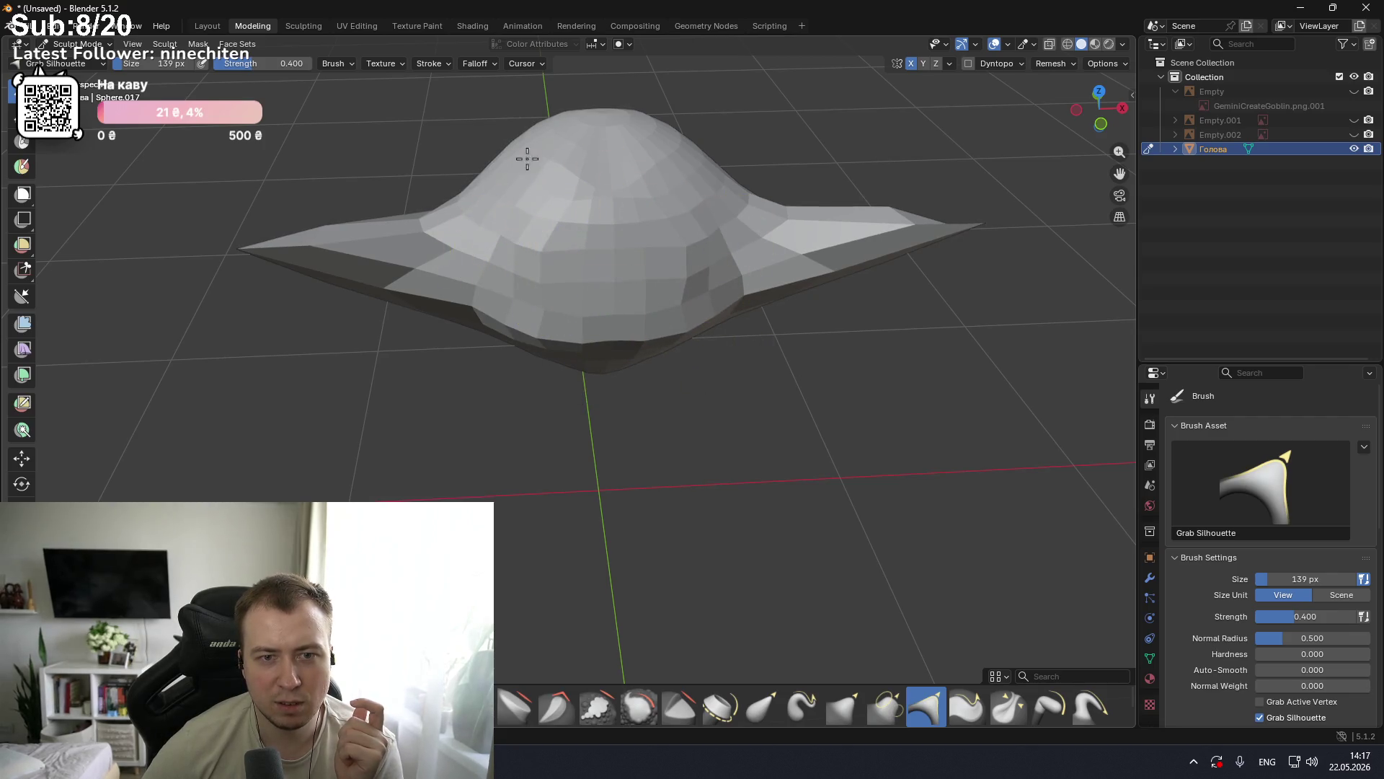
Step: Orbit and zoom around the head to inspect the reshaped dome from several sides
mouse_move(517, 105)
middle_down()
mouse_move(603, 180)
mouse_move(485, 148)
mouse_move(521, 147)
middle_up()
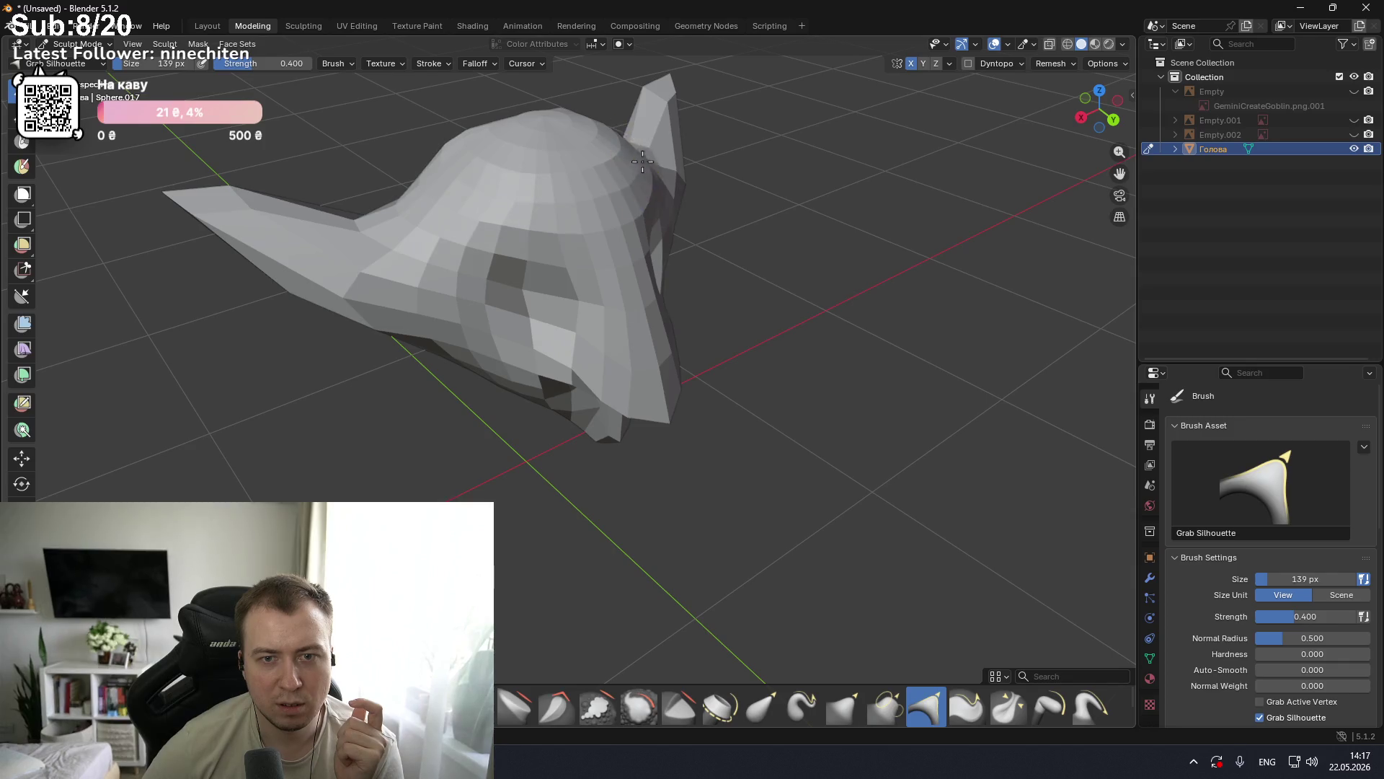
scroll(644, 159, up, 4)
mouse_move(633, 170)
middle_down()
mouse_move(584, 181)
mouse_move(634, 226)
mouse_move(614, 208)
middle_up()
scroll(612, 238, down, 4)
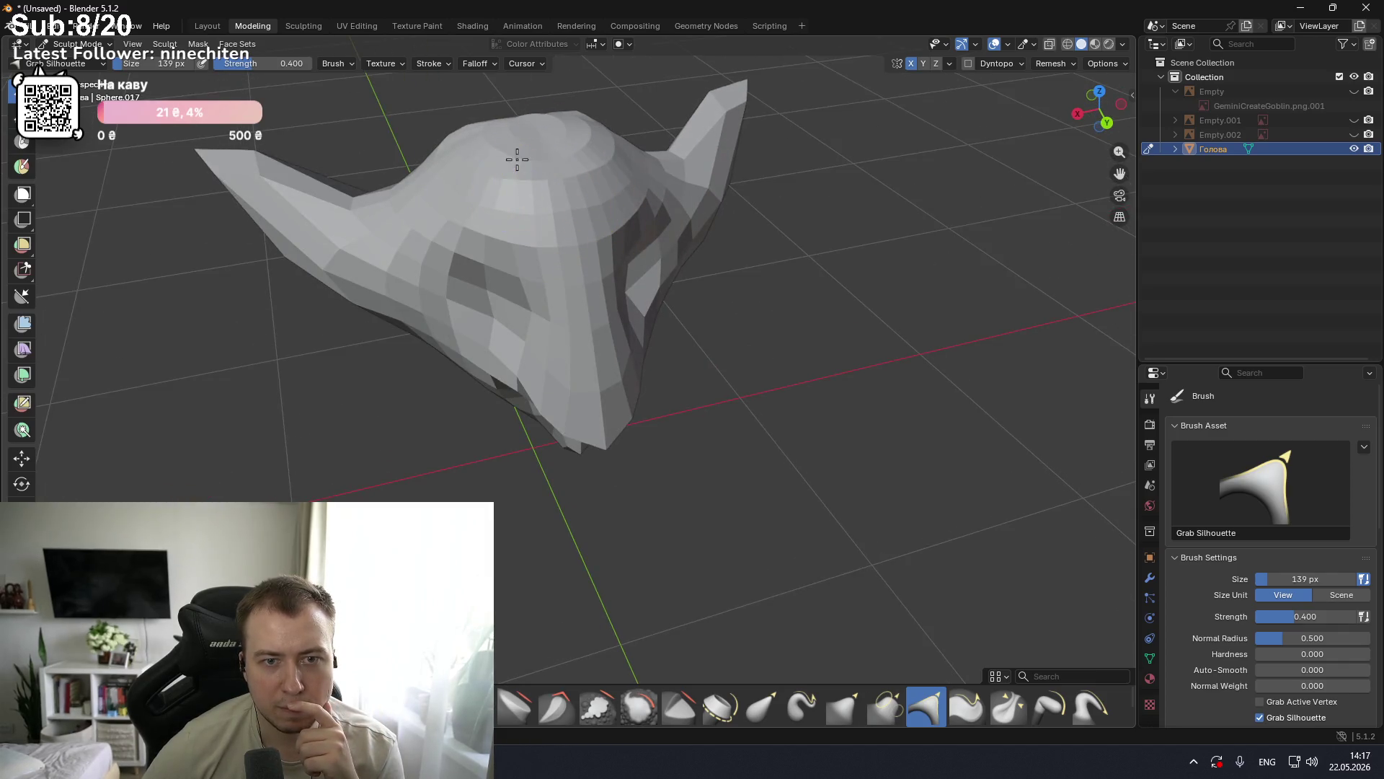
middle_drag(453, 187, 505, 165)
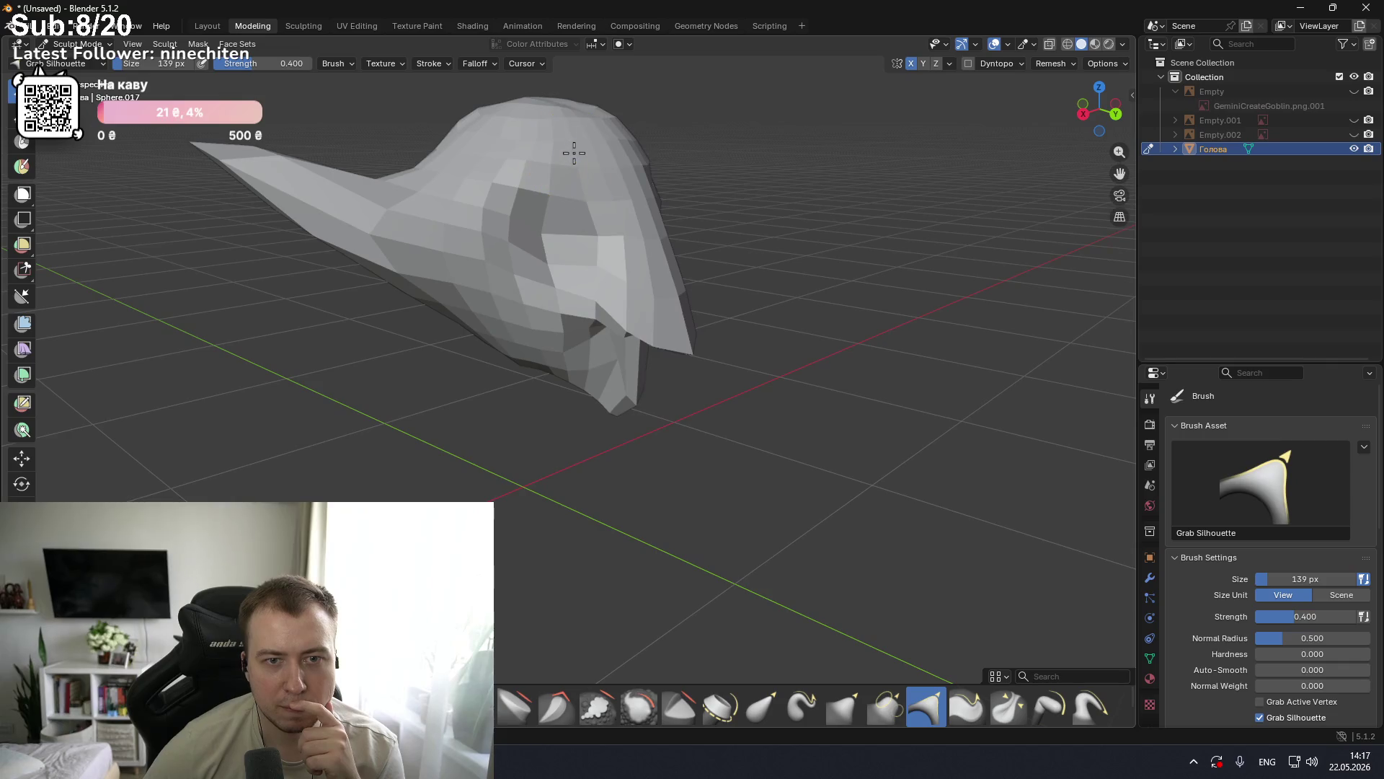
scroll(538, 142, up, 3)
scroll(580, 209, up, 3)
scroll(579, 209, down, 3)
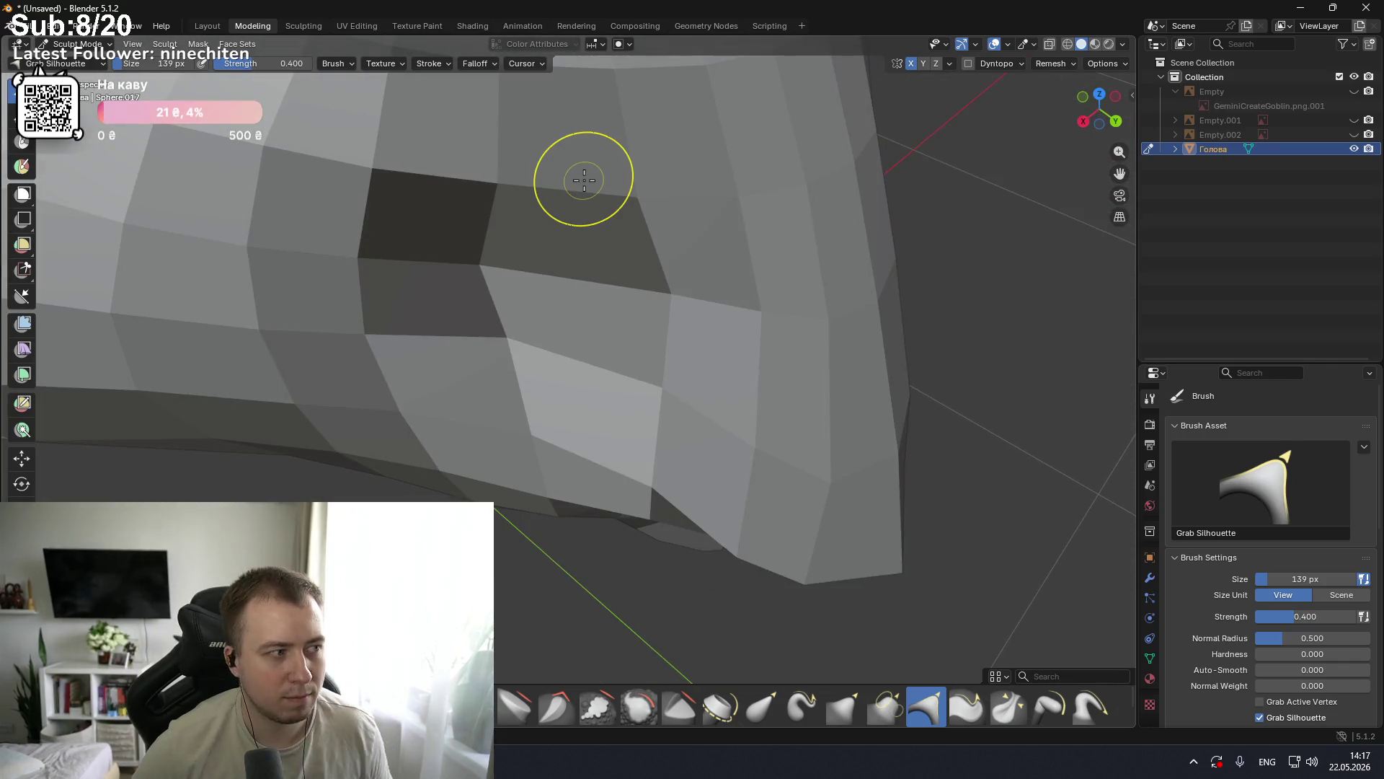
scroll(583, 179, down, 4)
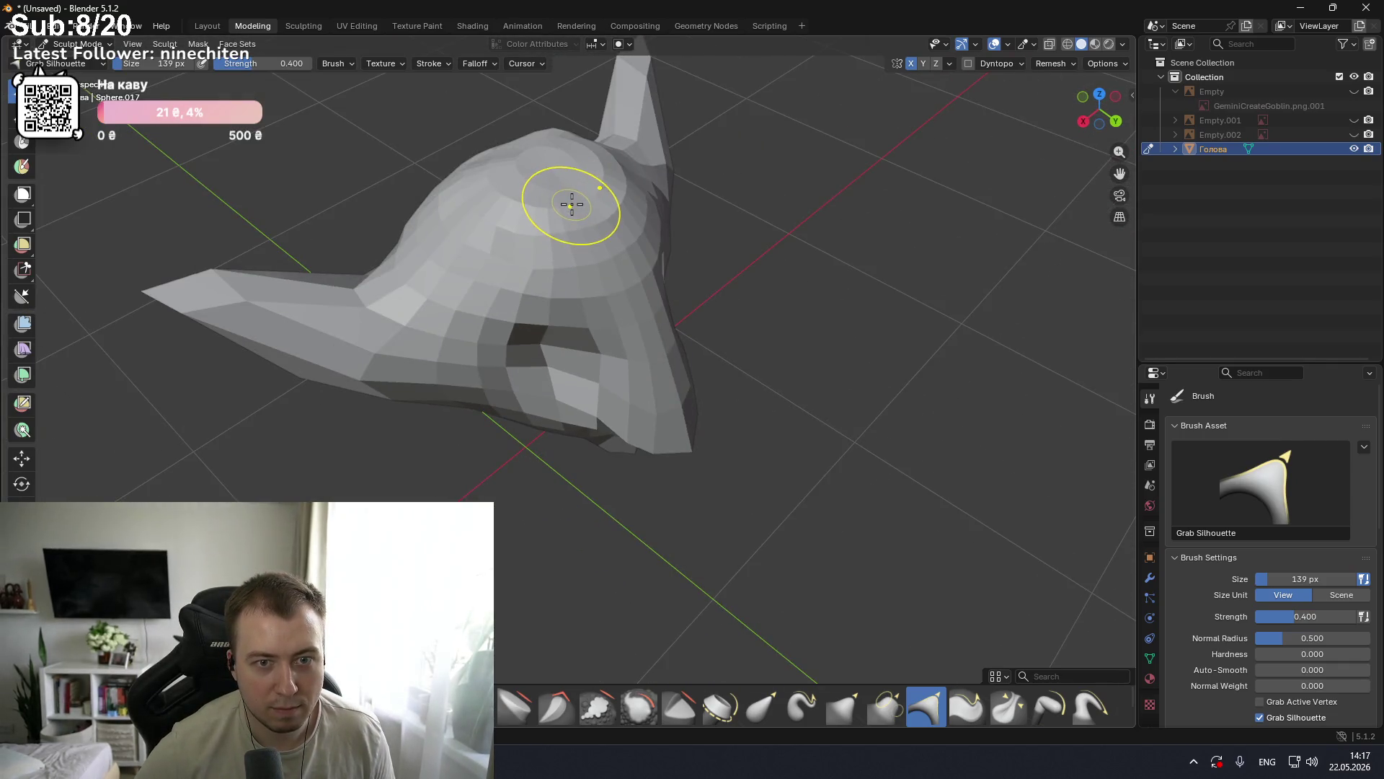
scroll(573, 210, up, 2)
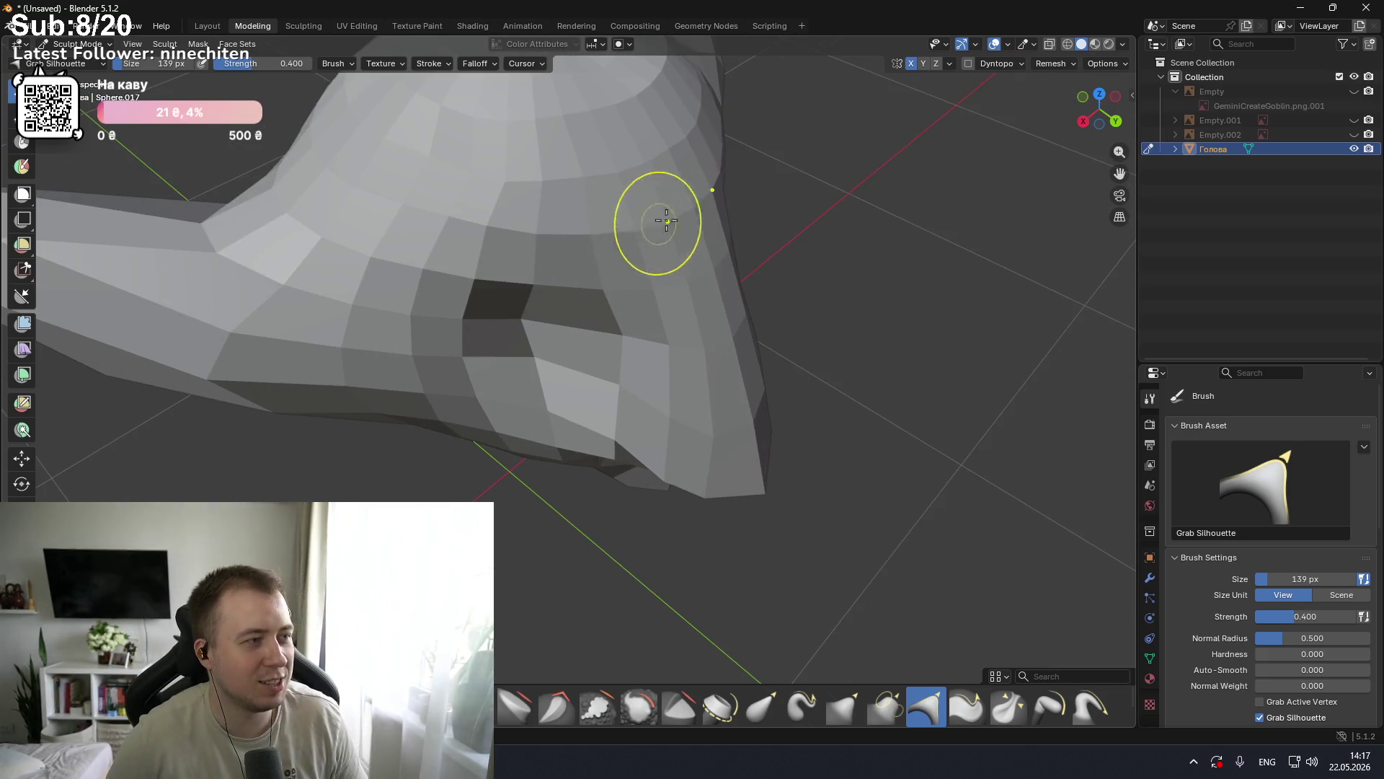
shift+scroll(649, 232, up, 4)
shift+scroll(777, 242, up, 3)
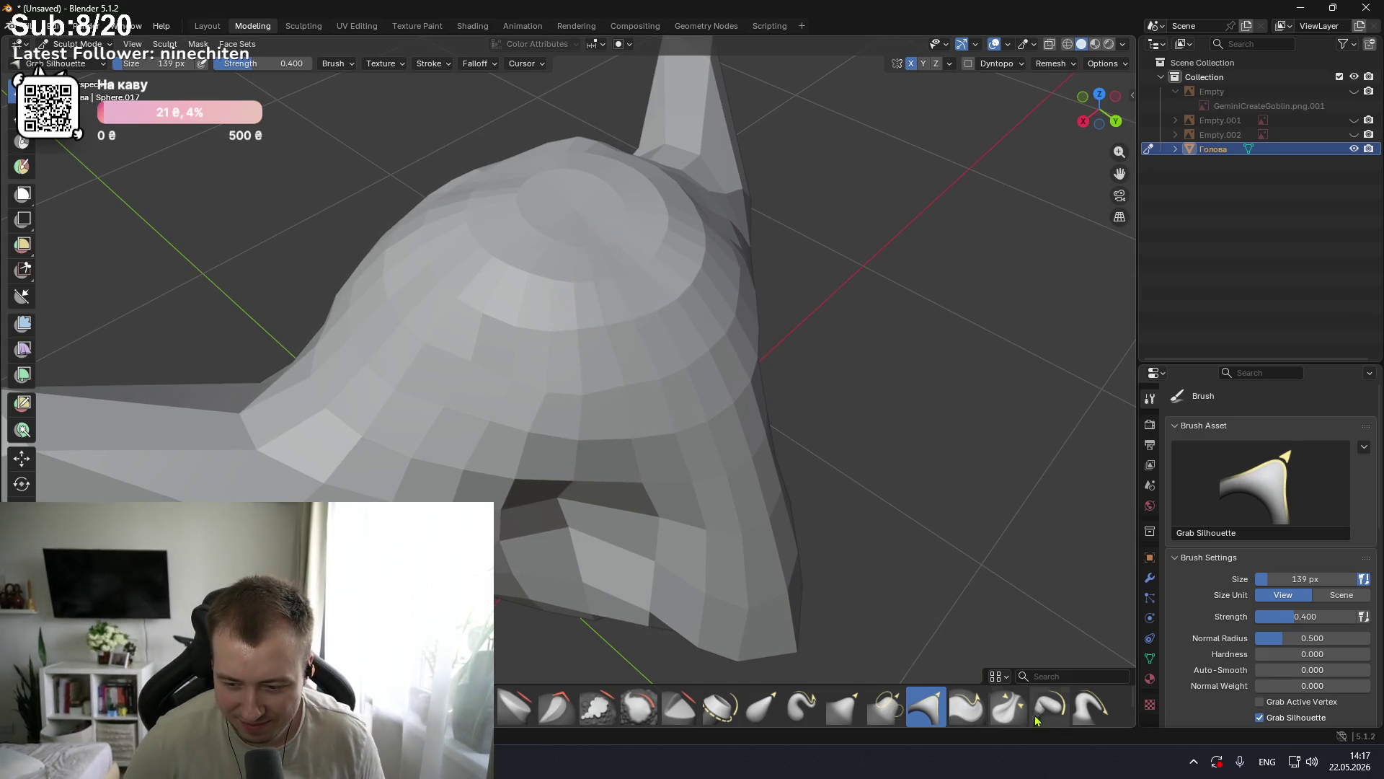
Step: Try the Boundary brush and its size/strength settings, then the Fill/Deepen brush
click(728, 710)
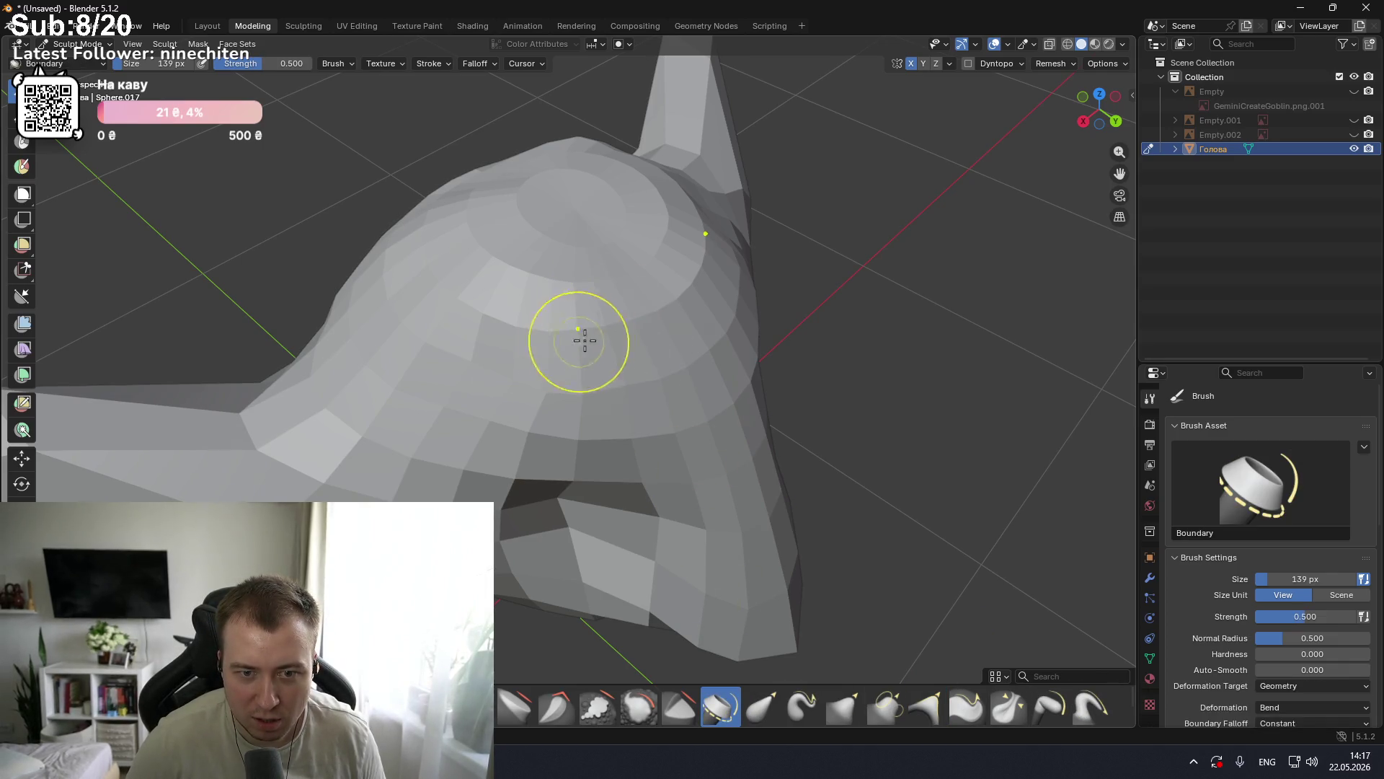
right_click(629, 345)
mouse_move(630, 349)
middle_down()
mouse_move(635, 263)
mouse_move(643, 278)
mouse_move(517, 168)
middle_up()
scroll(516, 167, down, 5)
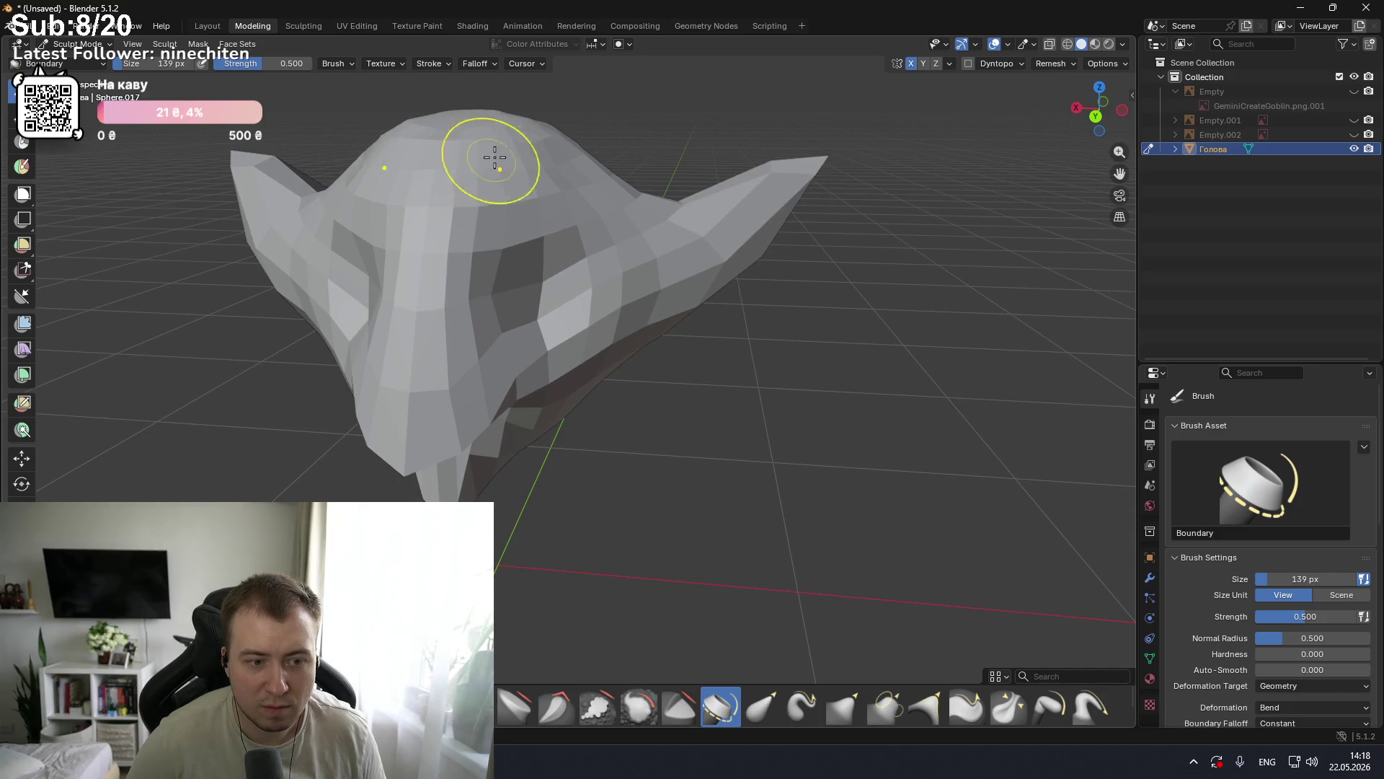
key(shift+f)
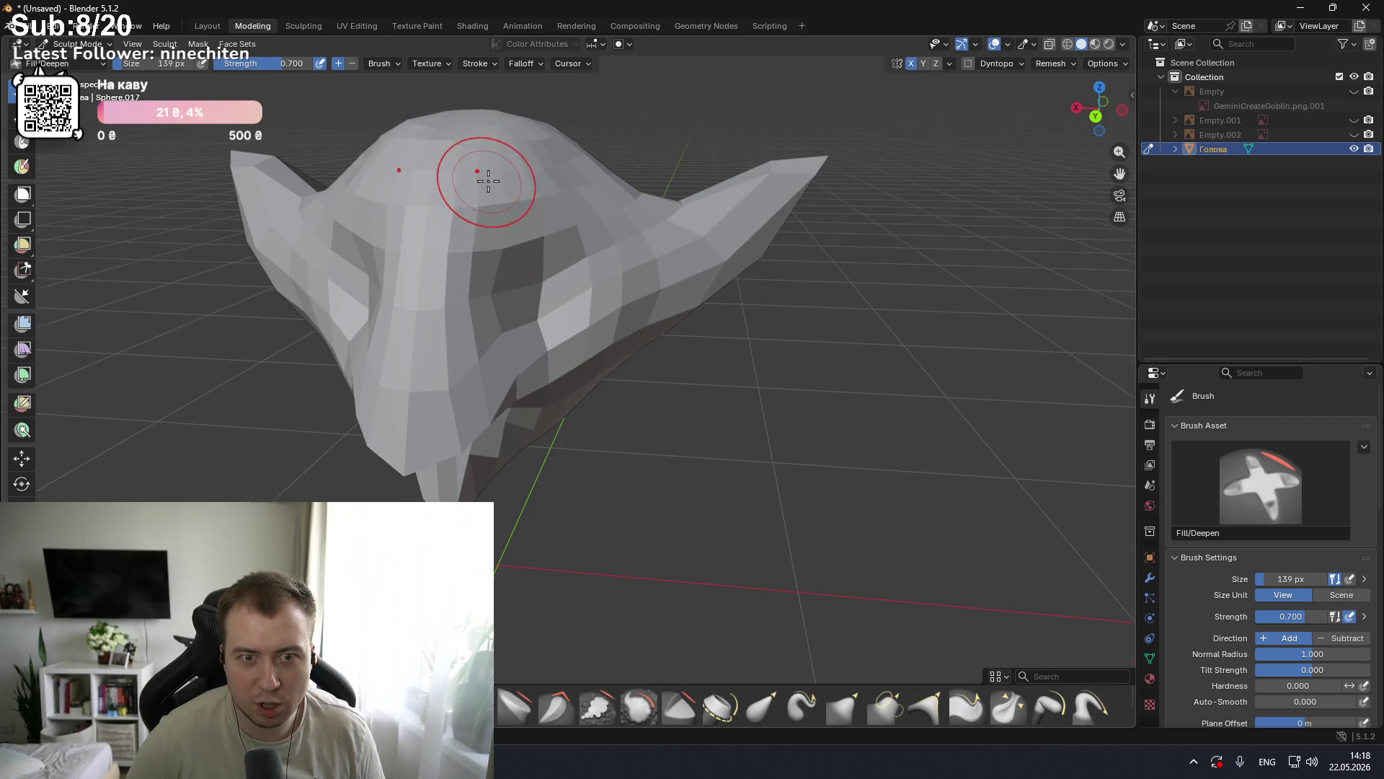
scroll(487, 181, up, 5)
Step: Carve a Crease Sharp stroke across the middle and top of the head
middle_drag(531, 185, 602, 194)
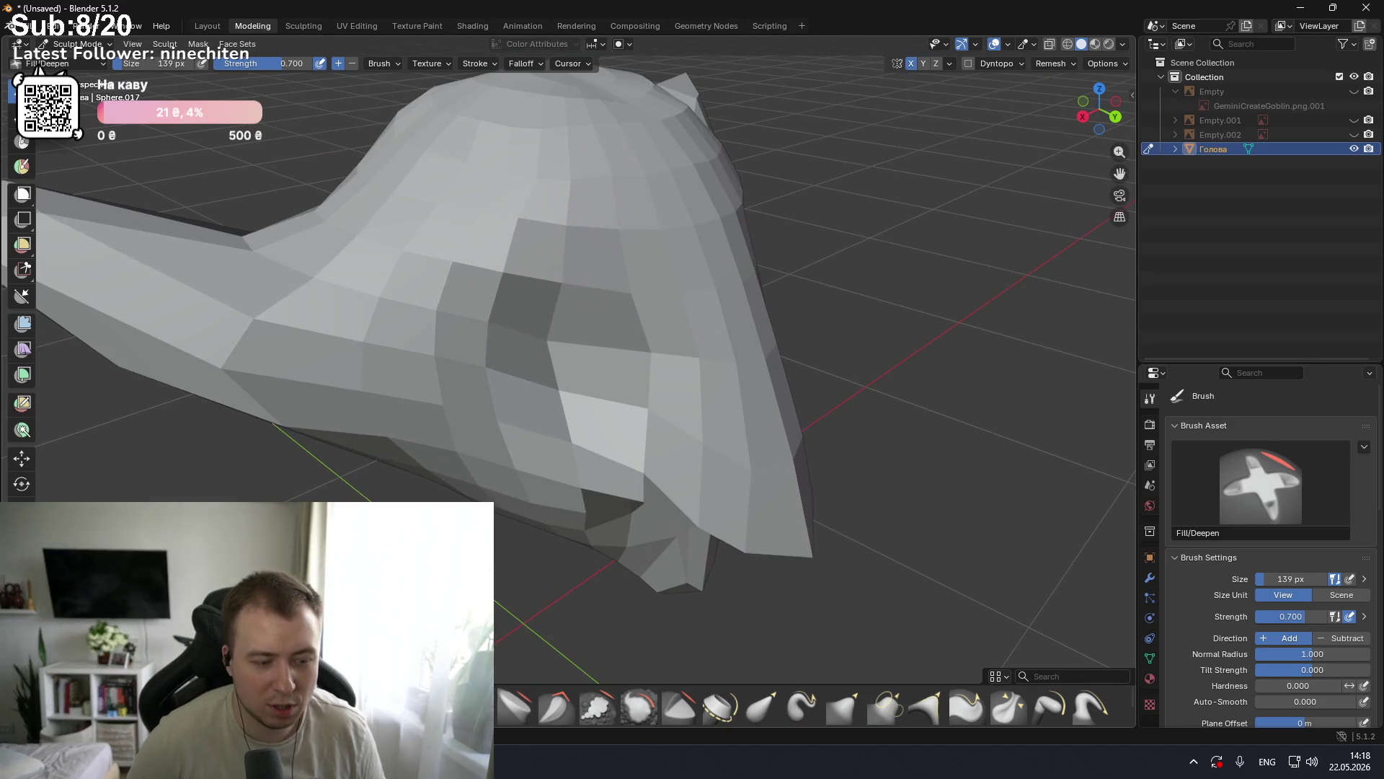
key(shift+c)
mouse_move(506, 264)
mouse_down()
mouse_move(359, 300)
mouse_move(614, 164)
mouse_up()
mouse_move(527, 161)
middle_down()
mouse_move(563, 160)
mouse_move(529, 152)
middle_up()
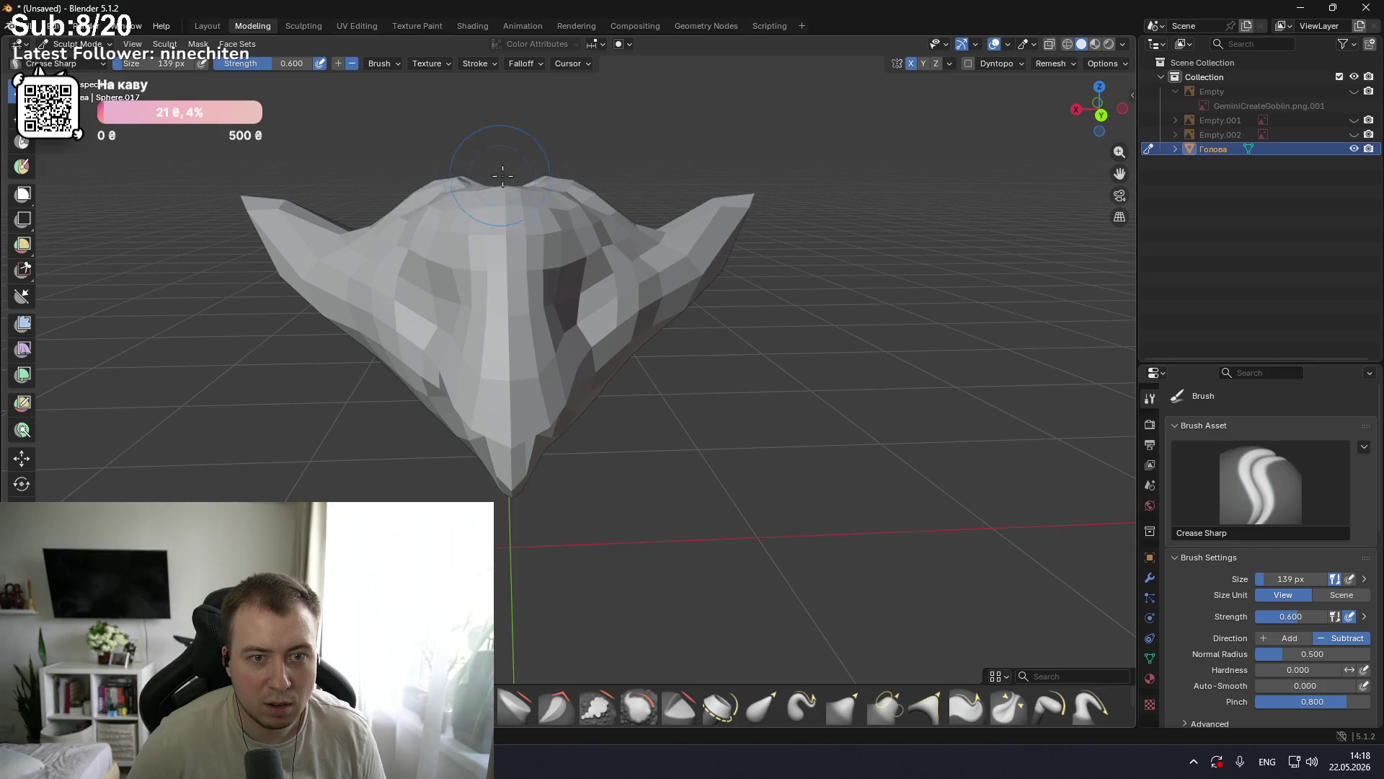
Step: Keep Solid viewport shading and undo the crease on top of the head
middle_drag(496, 175, 627, 211)
mouse_move(505, 220)
middle_down()
mouse_move(649, 220)
mouse_move(464, 263)
mouse_move(515, 231)
mouse_move(510, 192)
mouse_move(538, 189)
middle_up()
key(z)
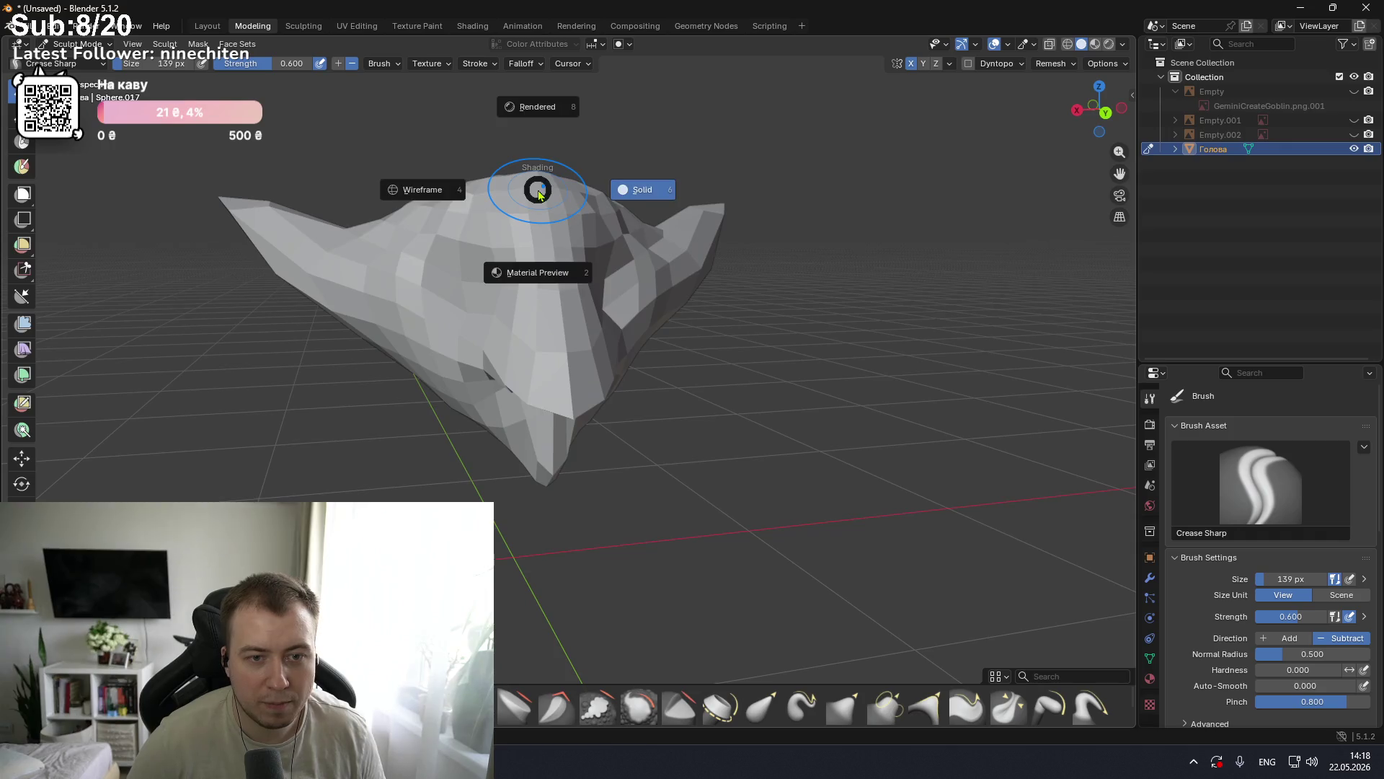
click(720, 284)
middle_drag(719, 284, 823, 339)
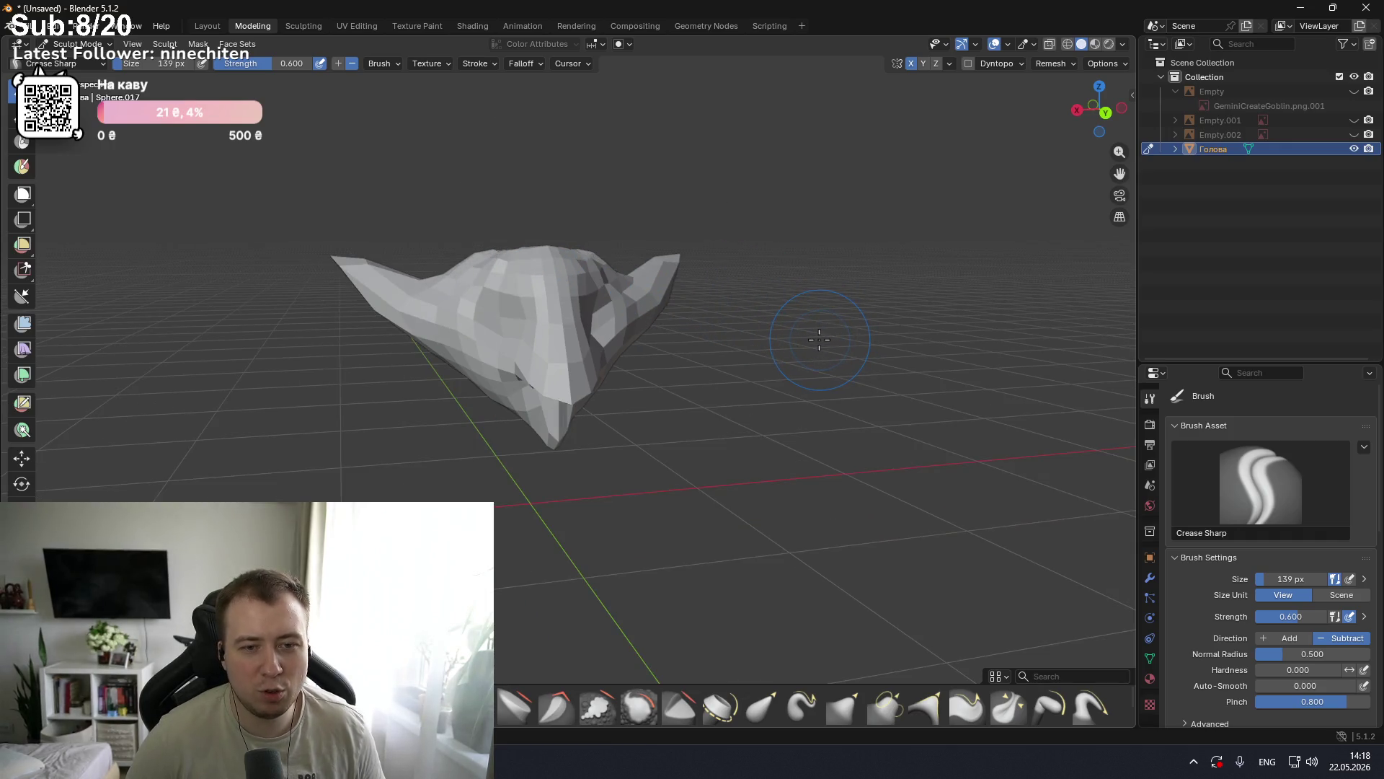
key(ctrl+z)
Step: Stroke Crease Sharp around the eye area of the head
mouse_move(782, 340)
middle_down()
mouse_move(602, 396)
mouse_move(578, 355)
middle_up()
drag(538, 339, 537, 335)
middle_drag(537, 335, 679, 273)
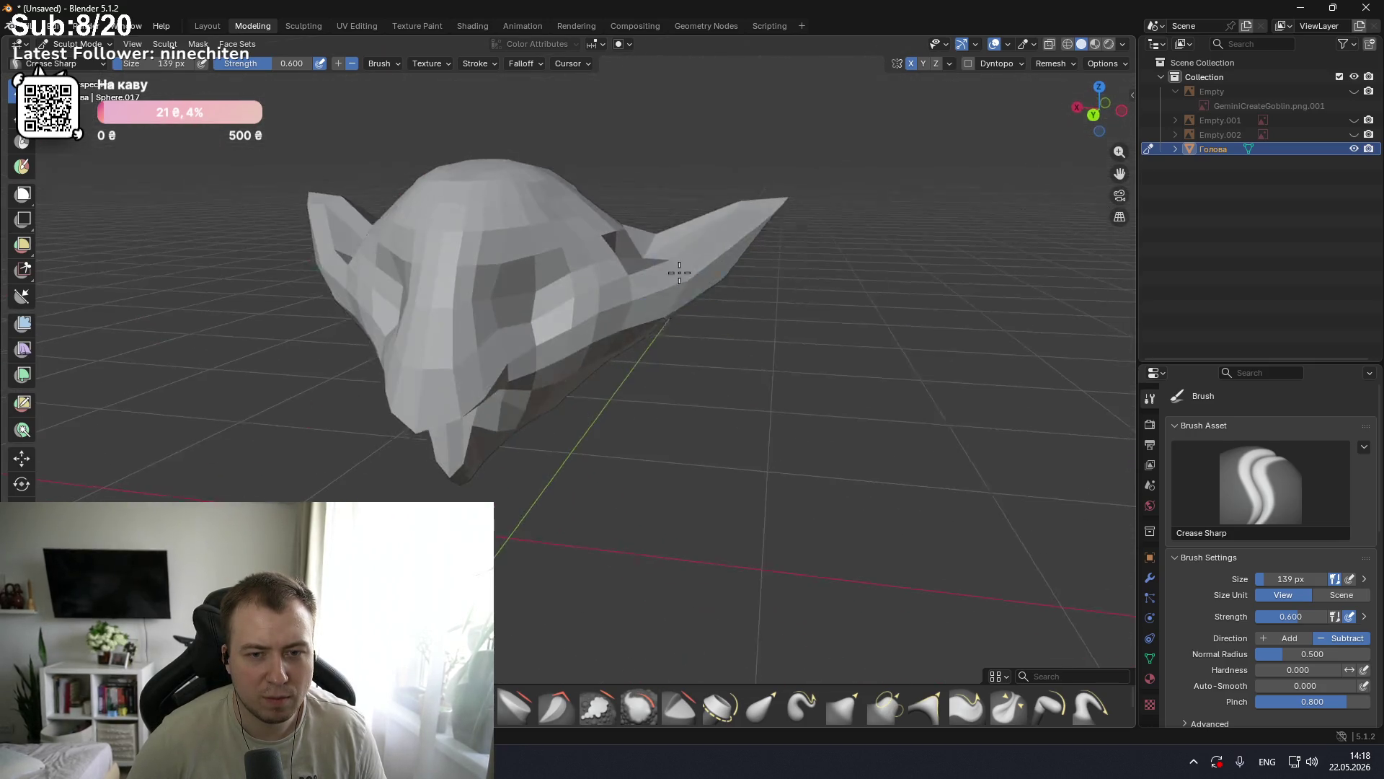
middle_drag(742, 223, 449, 227)
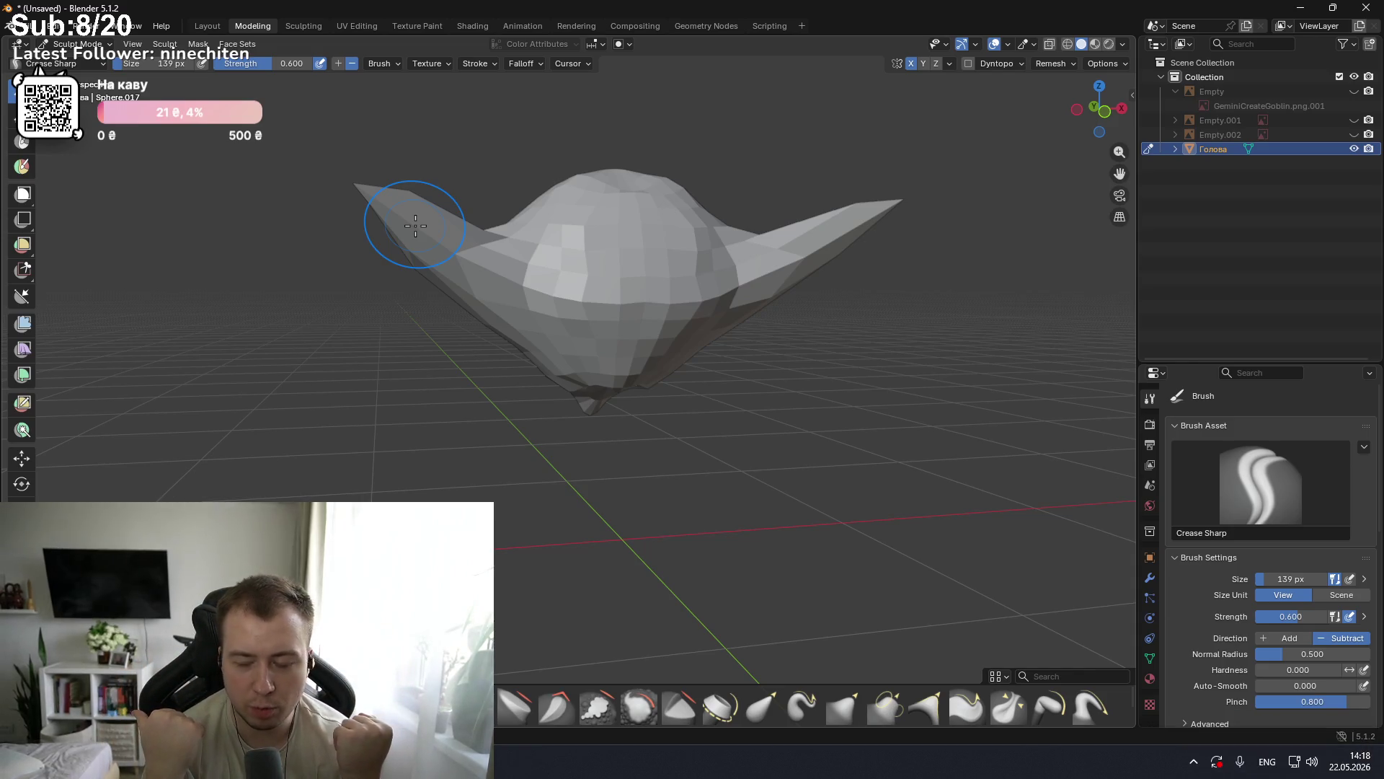
Step: Show the Empty.001 and Empty.002 reference images to compare, then hide them again
click(1354, 119)
click(1354, 135)
middle_drag(139, 222, 113, 248)
scroll(108, 248, down, 5)
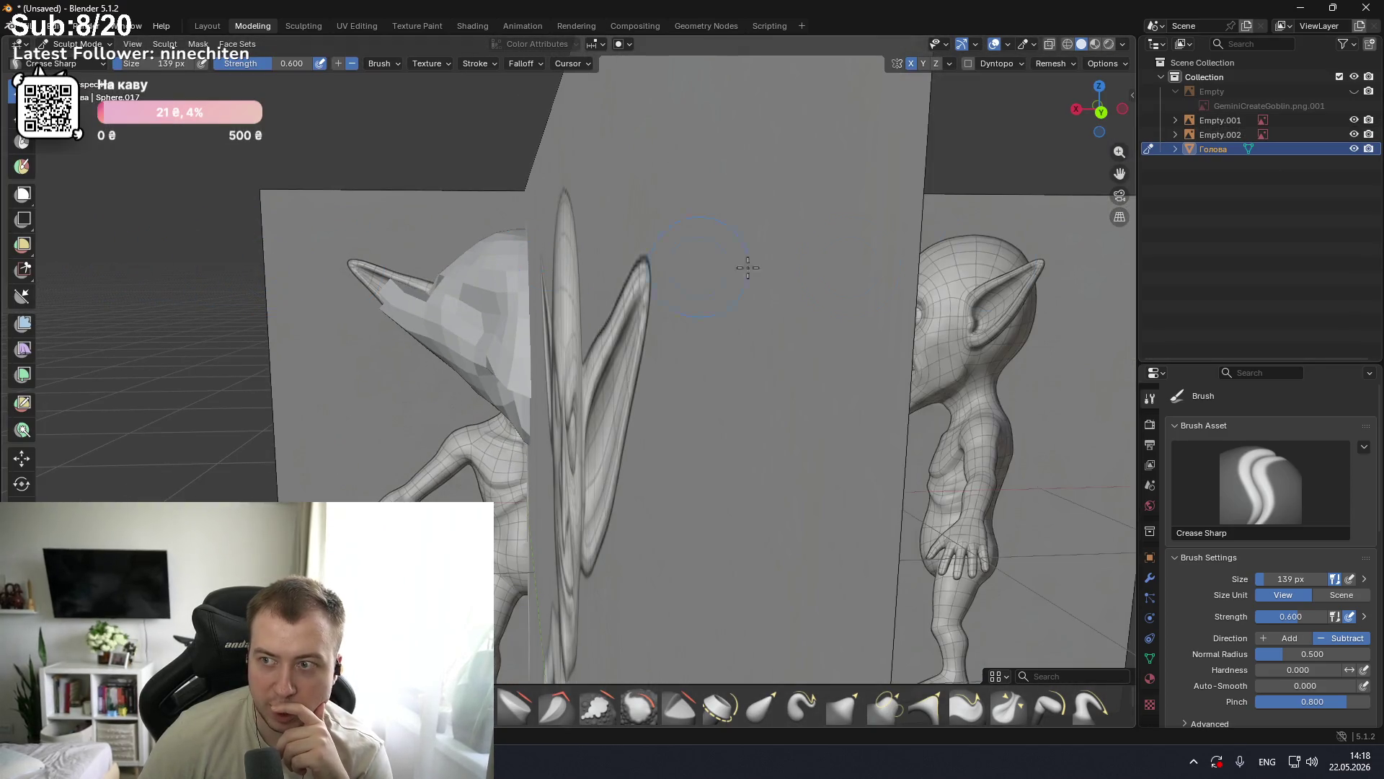
click(1354, 119)
click(1354, 135)
Step: Zoom in on the ear and carve a Crease Sharp groove into it
middle_drag(760, 241, 642, 222)
scroll(642, 223, up, 4)
mouse_move(590, 266)
mouse_down()
mouse_move(620, 238)
mouse_move(590, 213)
mouse_move(591, 303)
mouse_move(708, 208)
mouse_up()
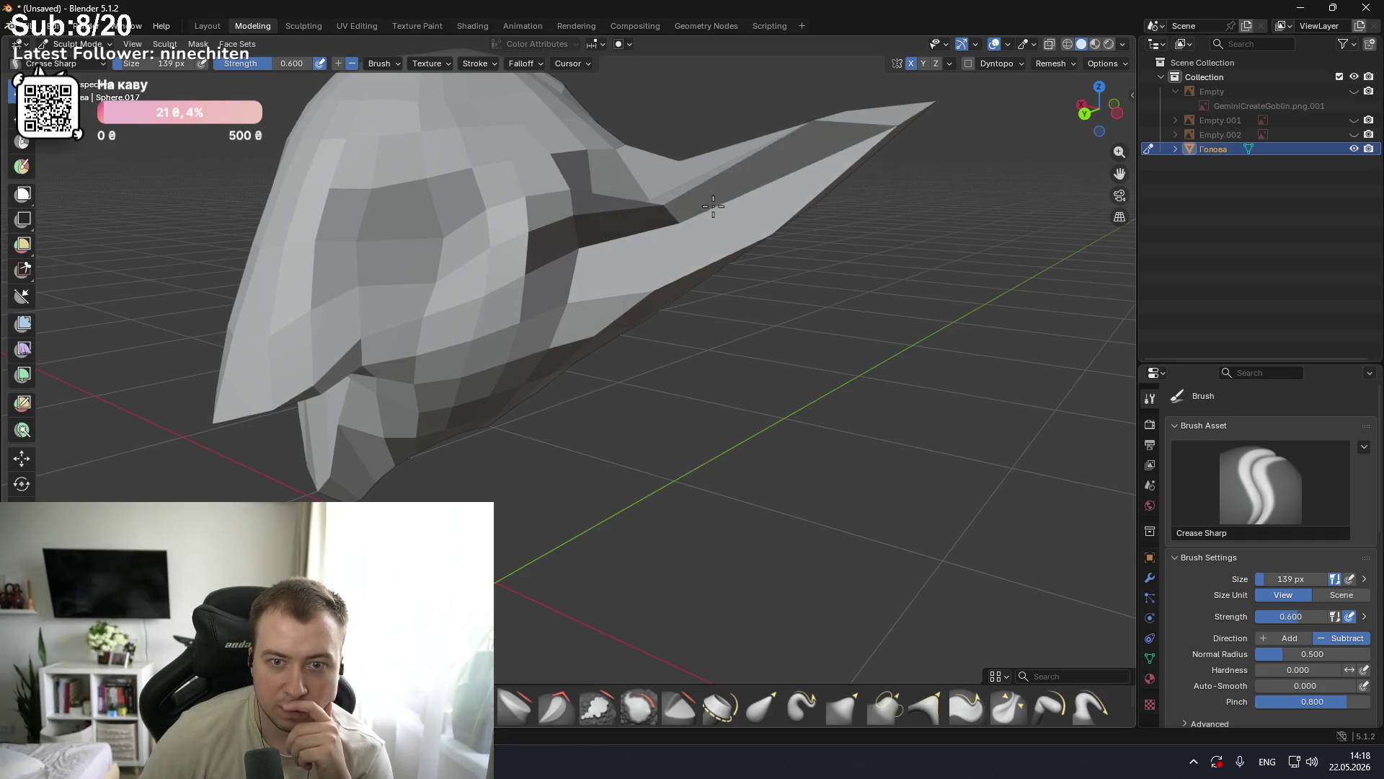
scroll(745, 235, down, 5)
mouse_move(745, 235)
middle_down()
mouse_move(810, 238)
mouse_move(771, 236)
mouse_move(635, 318)
middle_up()
scroll(771, 236, up, 3)
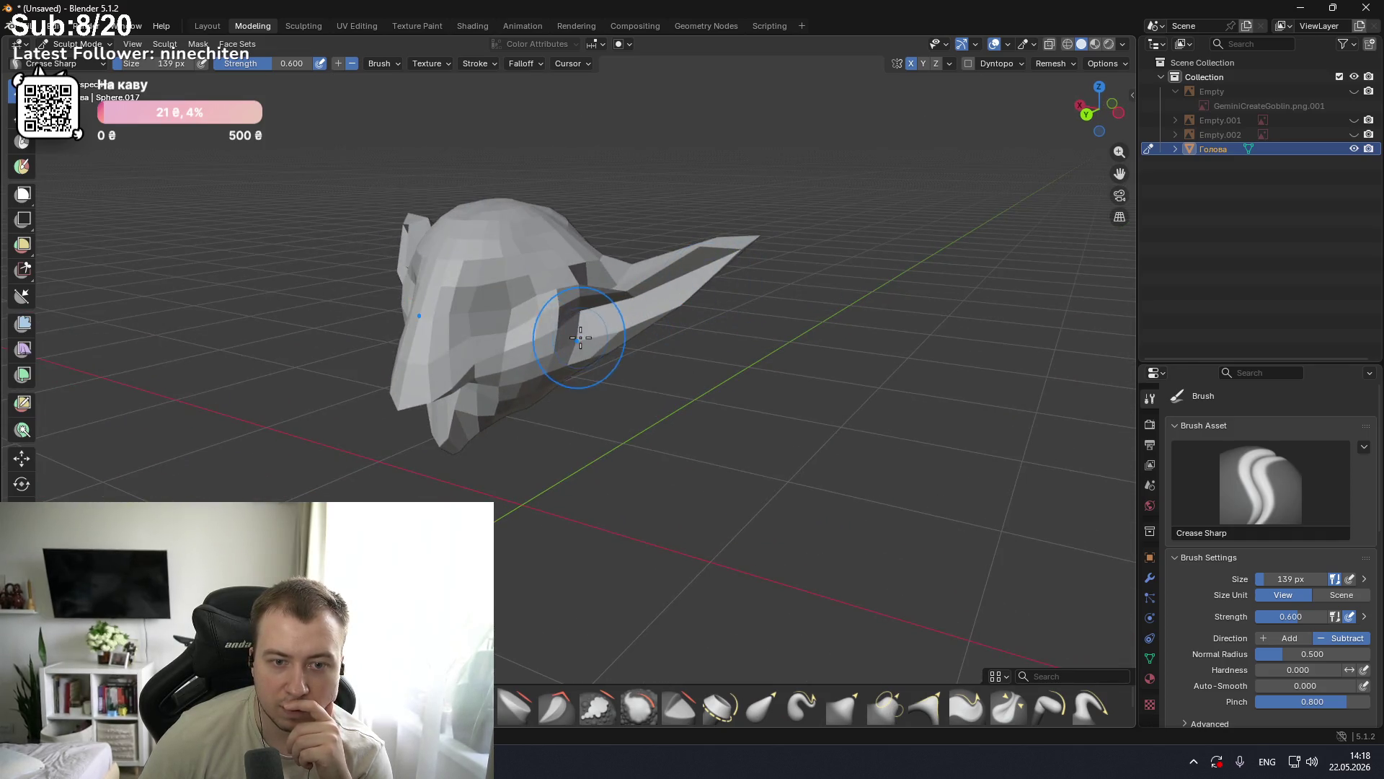
mouse_move(487, 425)
middle_down()
mouse_move(620, 360)
mouse_move(599, 357)
middle_up()
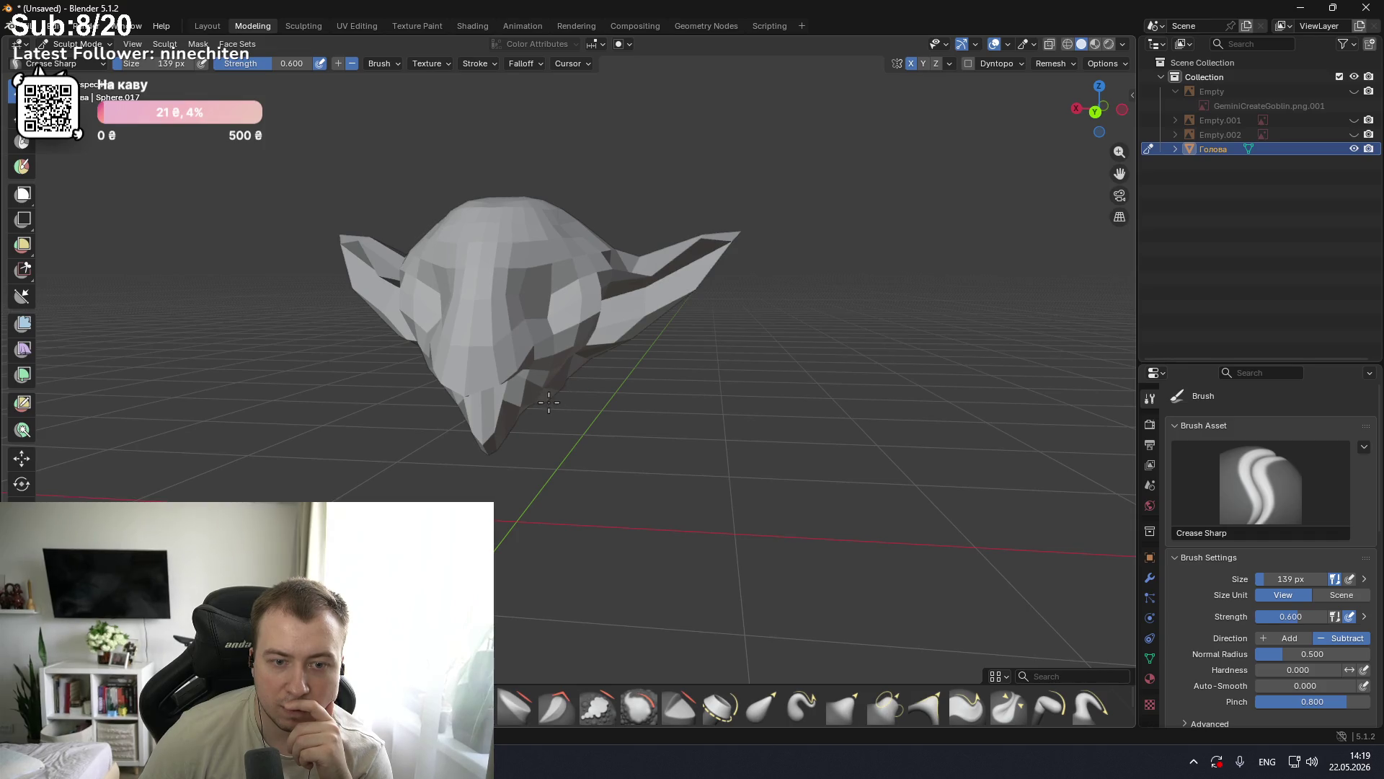
middle_drag(543, 403, 689, 376)
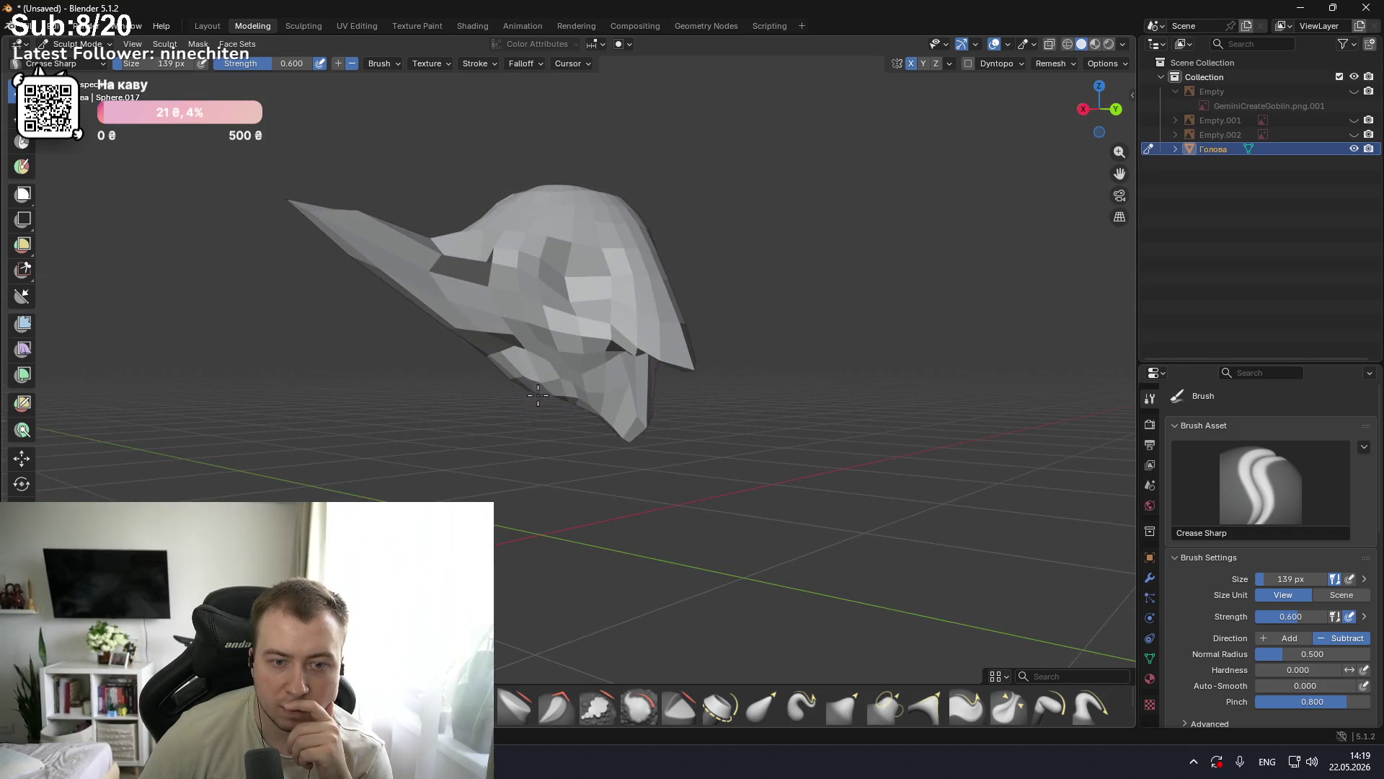
mouse_move(545, 386)
middle_down()
mouse_move(598, 382)
mouse_move(543, 372)
middle_up()
scroll(603, 347, up, 4)
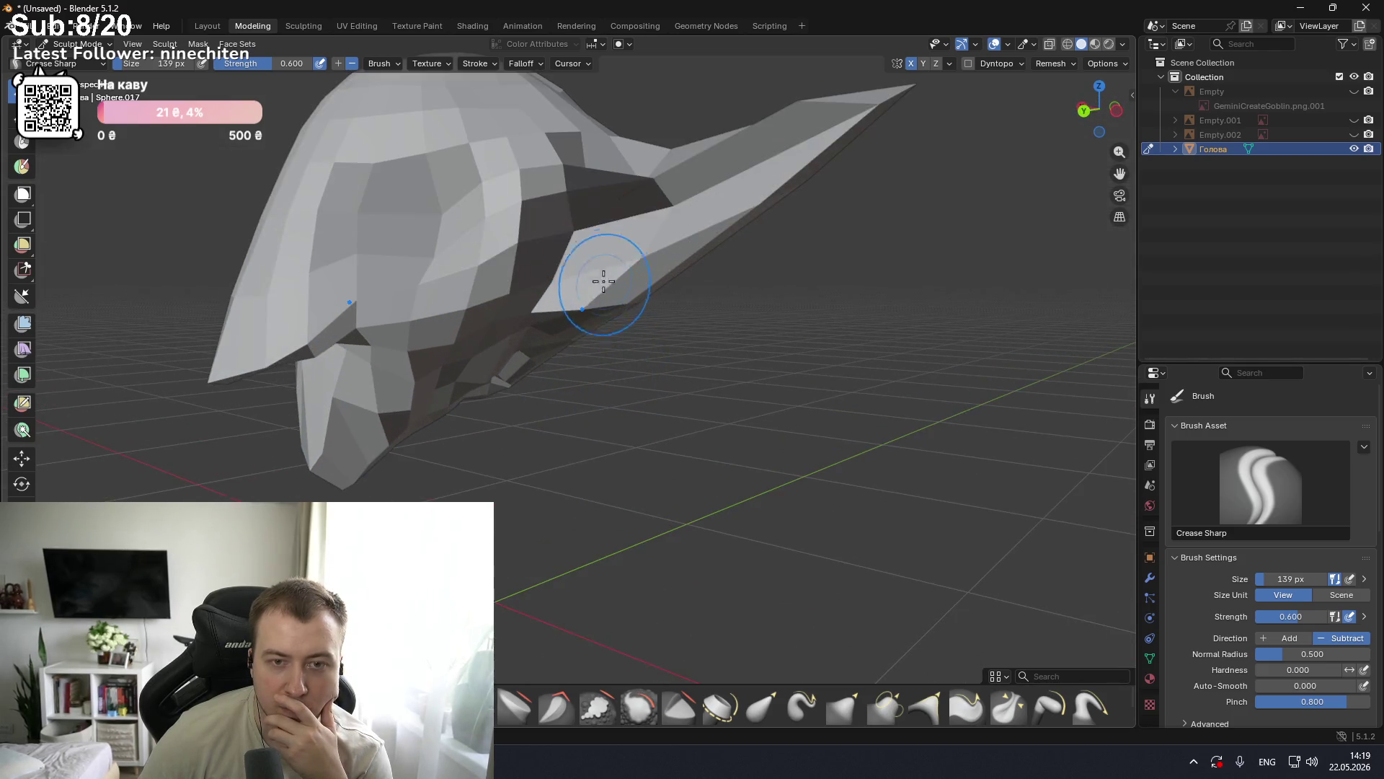
drag(605, 181, 642, 232)
drag(534, 242, 693, 204)
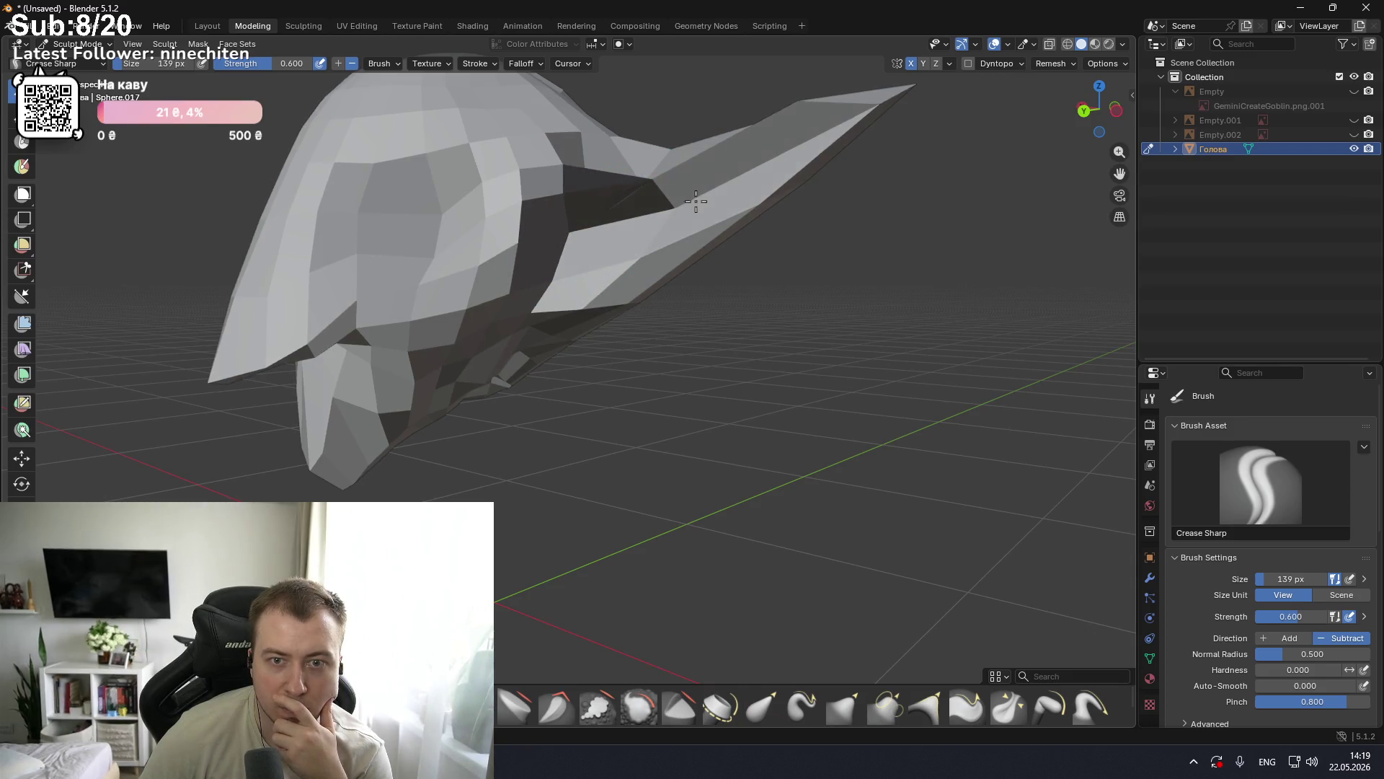
mouse_move(828, 128)
middle_down()
mouse_move(819, 170)
mouse_move(874, 171)
mouse_move(813, 207)
mouse_move(852, 183)
mouse_move(812, 180)
mouse_move(887, 185)
mouse_move(664, 233)
middle_up()
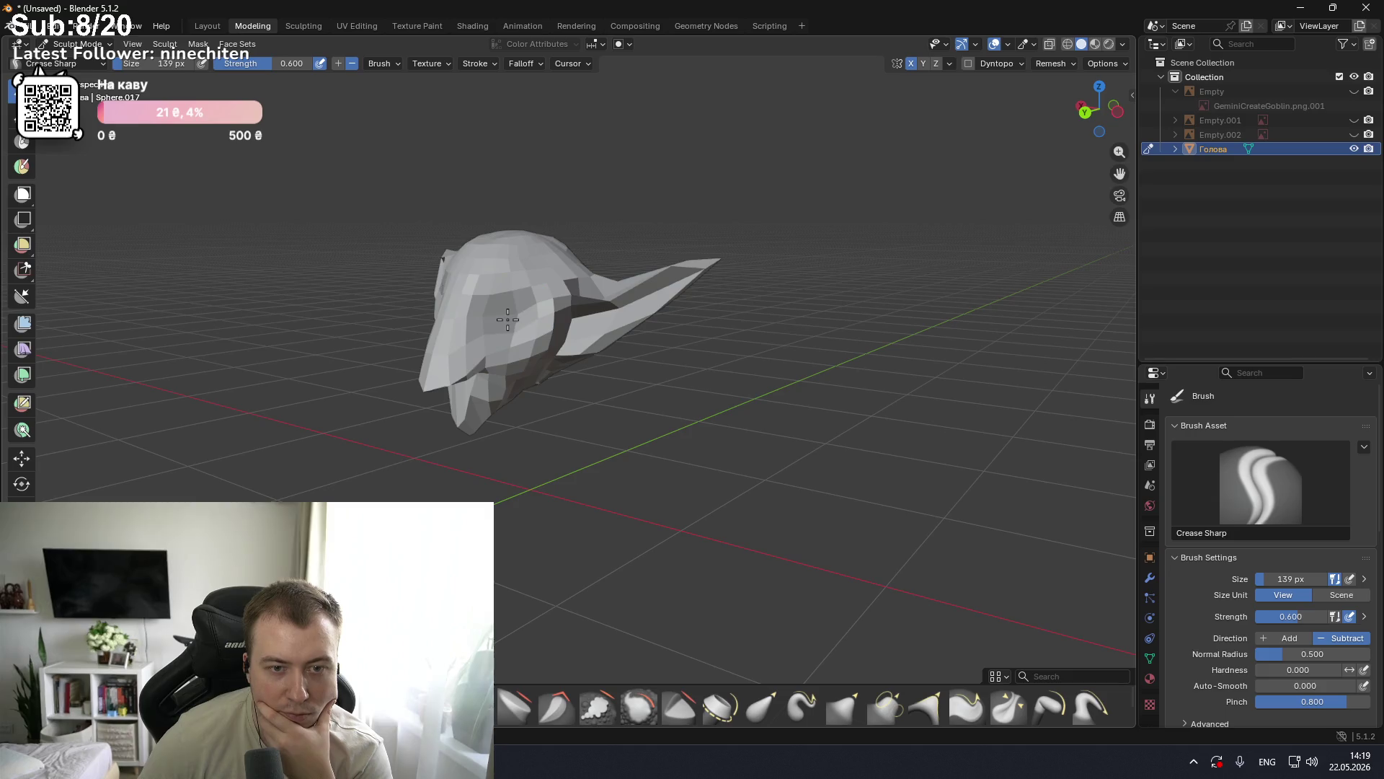
mouse_move(505, 318)
middle_down()
mouse_move(581, 311)
mouse_move(483, 318)
middle_up()
scroll(581, 312, up, 2)
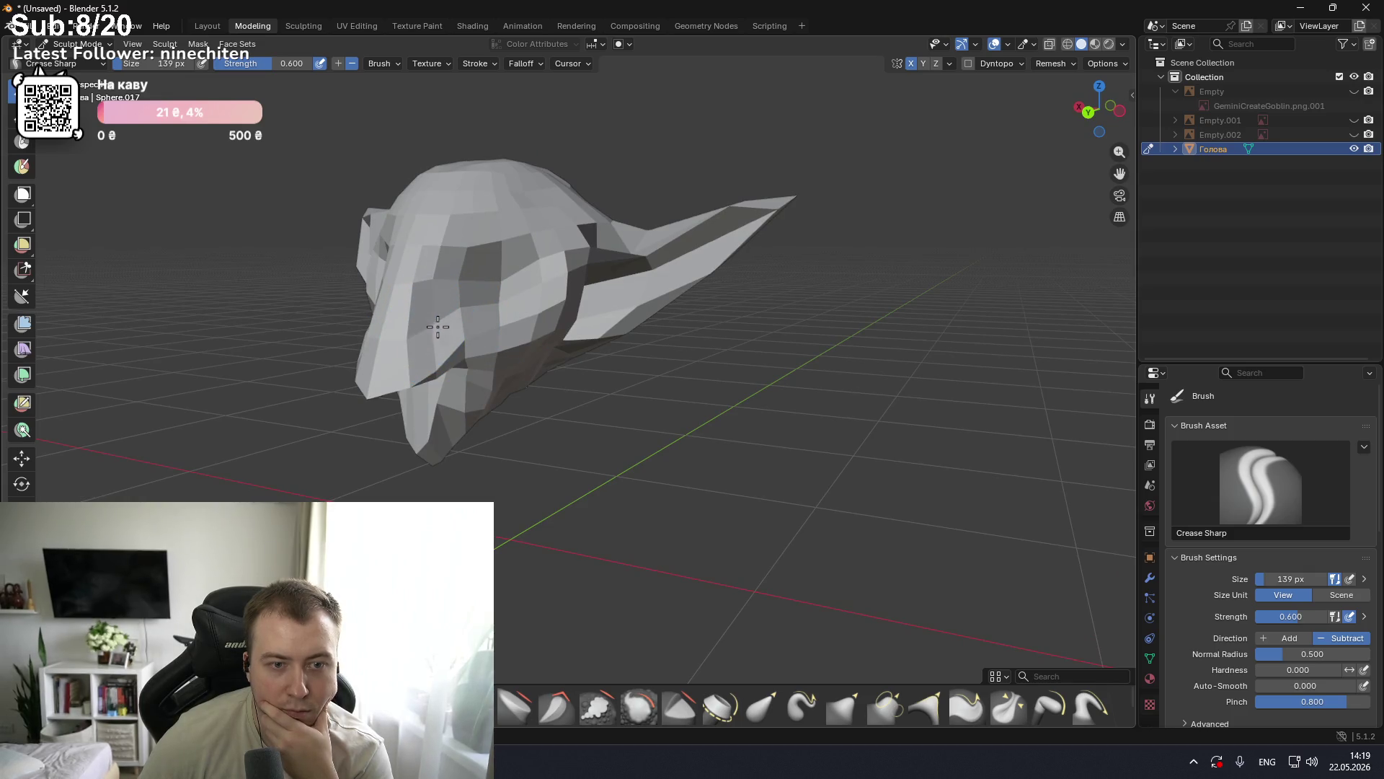
mouse_move(400, 362)
middle_down()
mouse_move(627, 303)
mouse_move(491, 344)
mouse_move(418, 335)
middle_up()
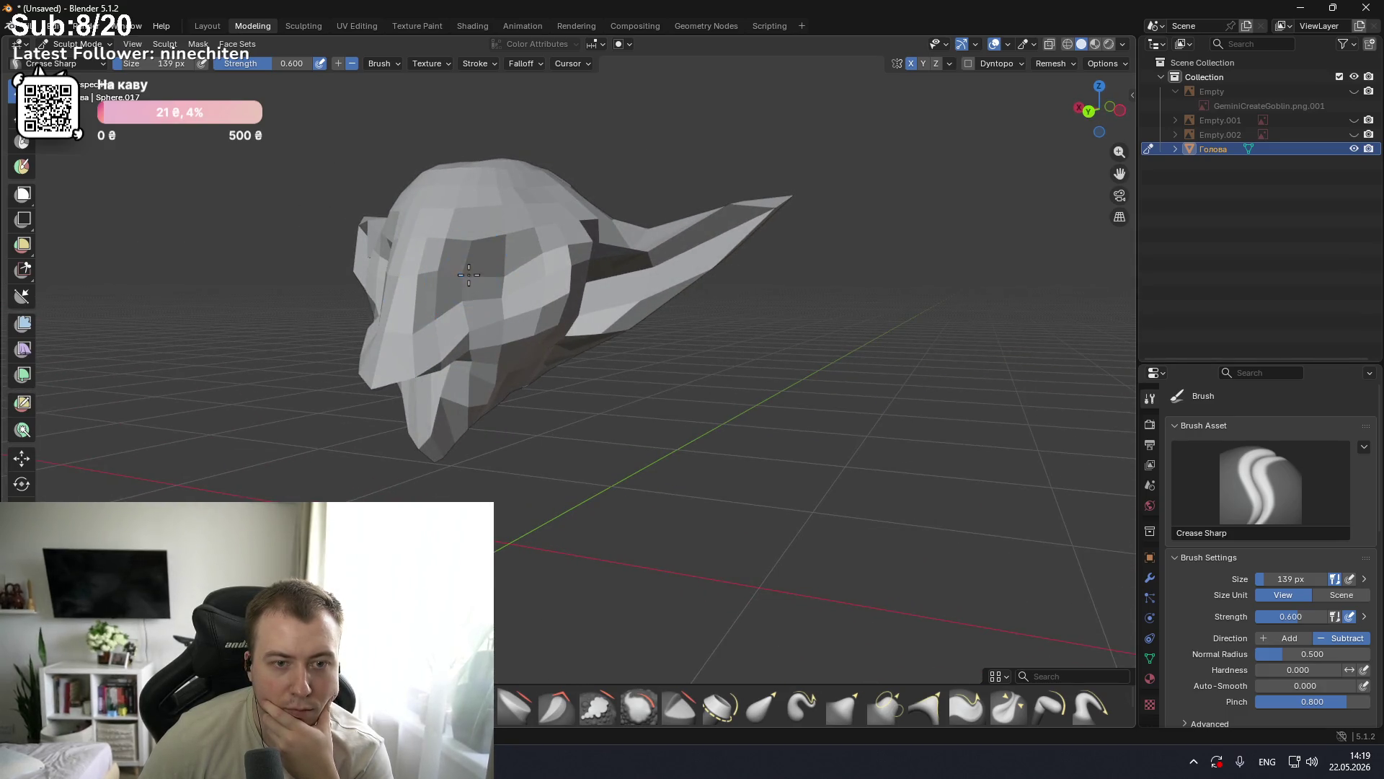
mouse_move(517, 283)
middle_down()
mouse_move(633, 278)
mouse_move(624, 291)
middle_up()
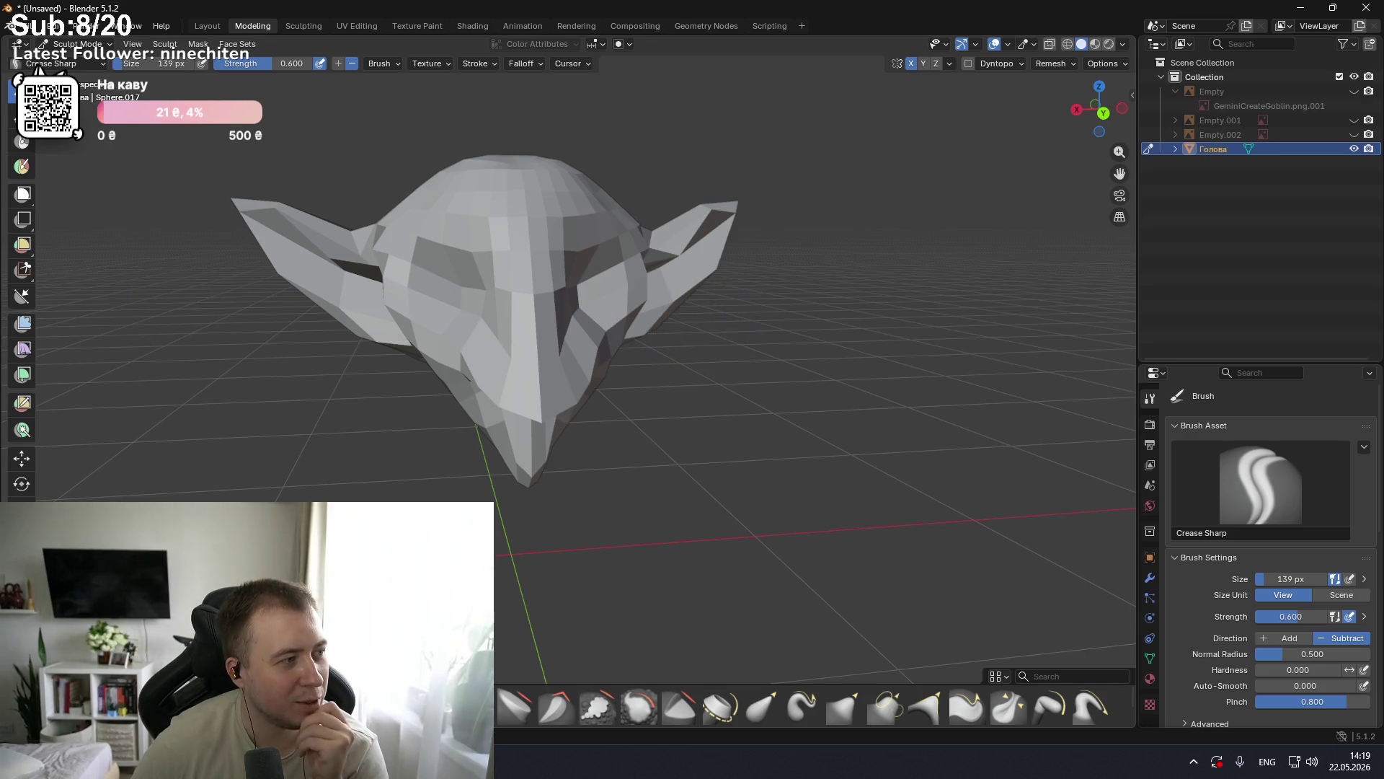
middle_drag(555, 355, 622, 319)
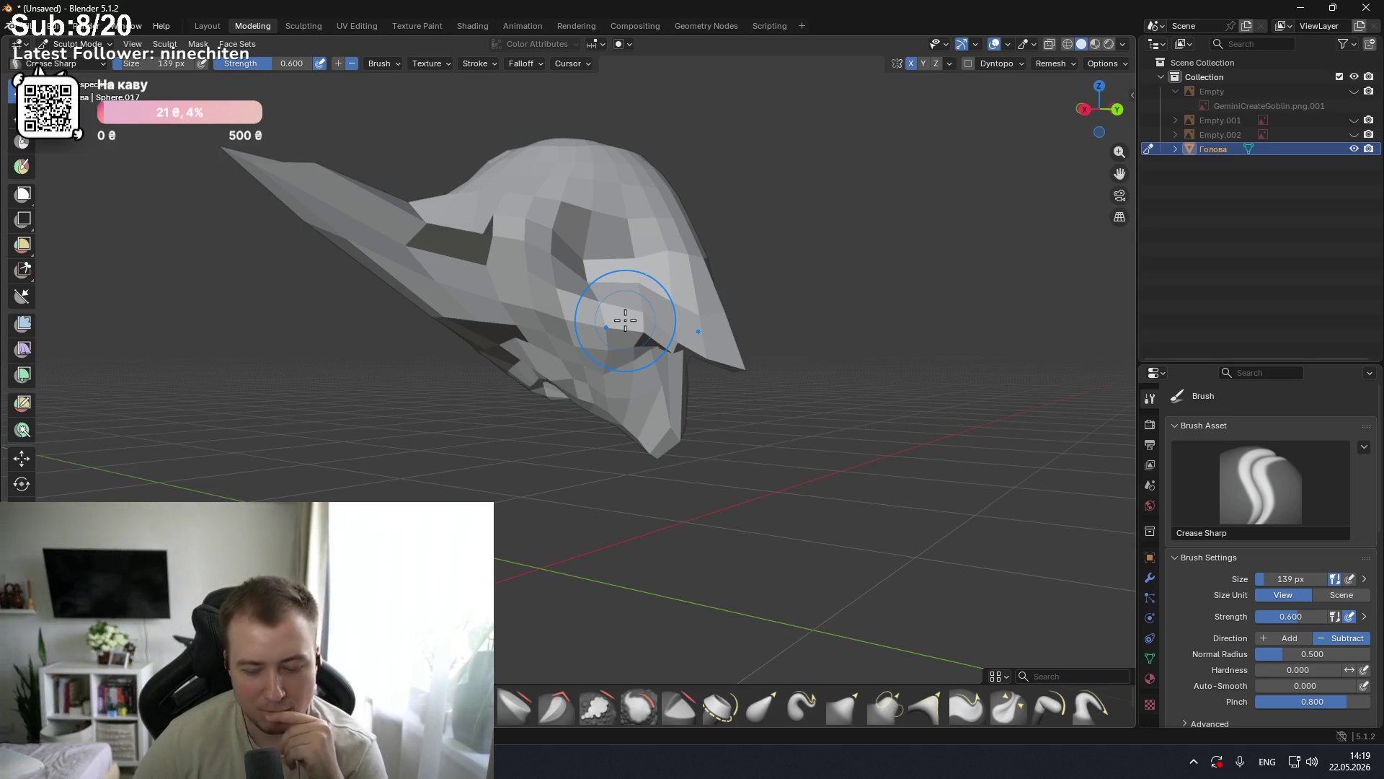
mouse_move(625, 320)
middle_down()
mouse_move(598, 324)
mouse_move(683, 353)
mouse_move(624, 309)
mouse_move(545, 305)
middle_up()
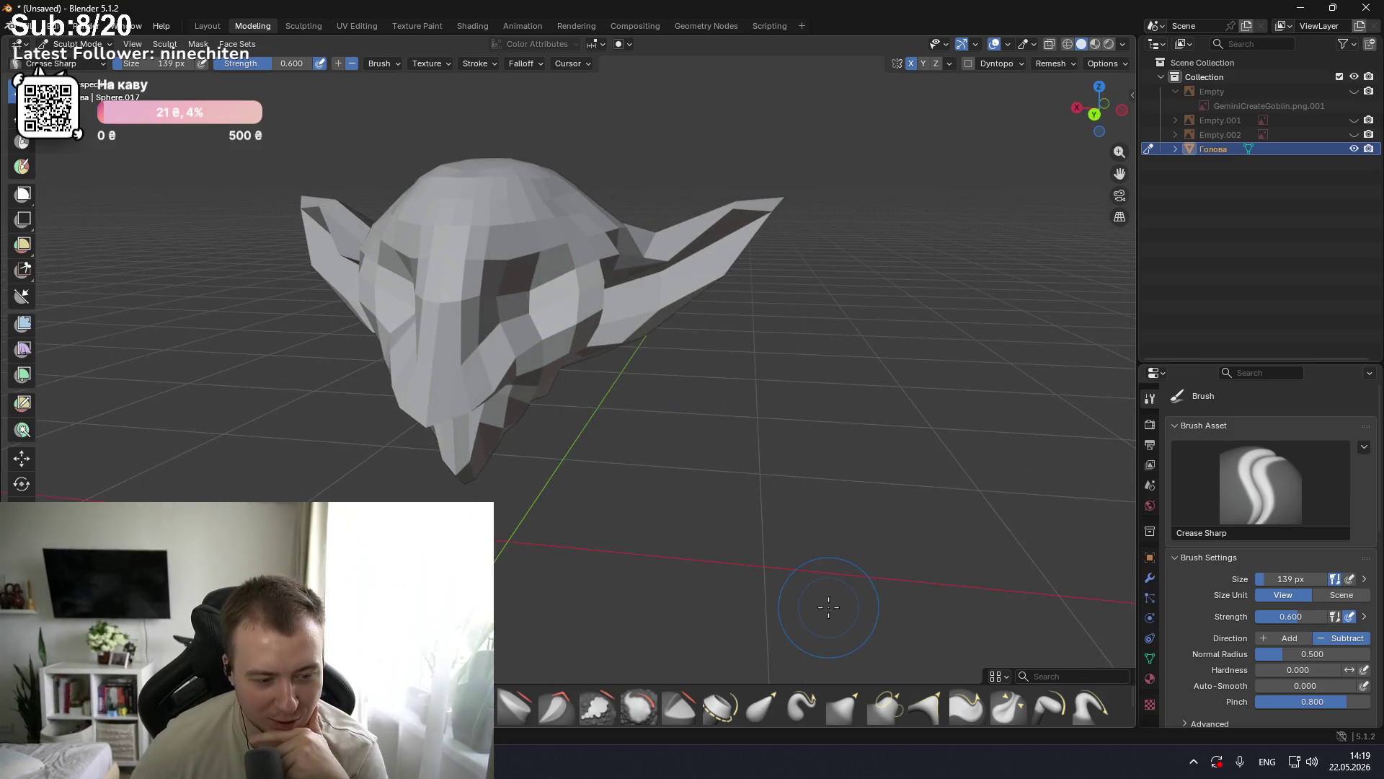
Step: Pull the brow around the right eye socket with the Grab Silhouette brush
click(937, 710)
middle_drag(587, 318, 601, 236)
drag(601, 236, 565, 201)
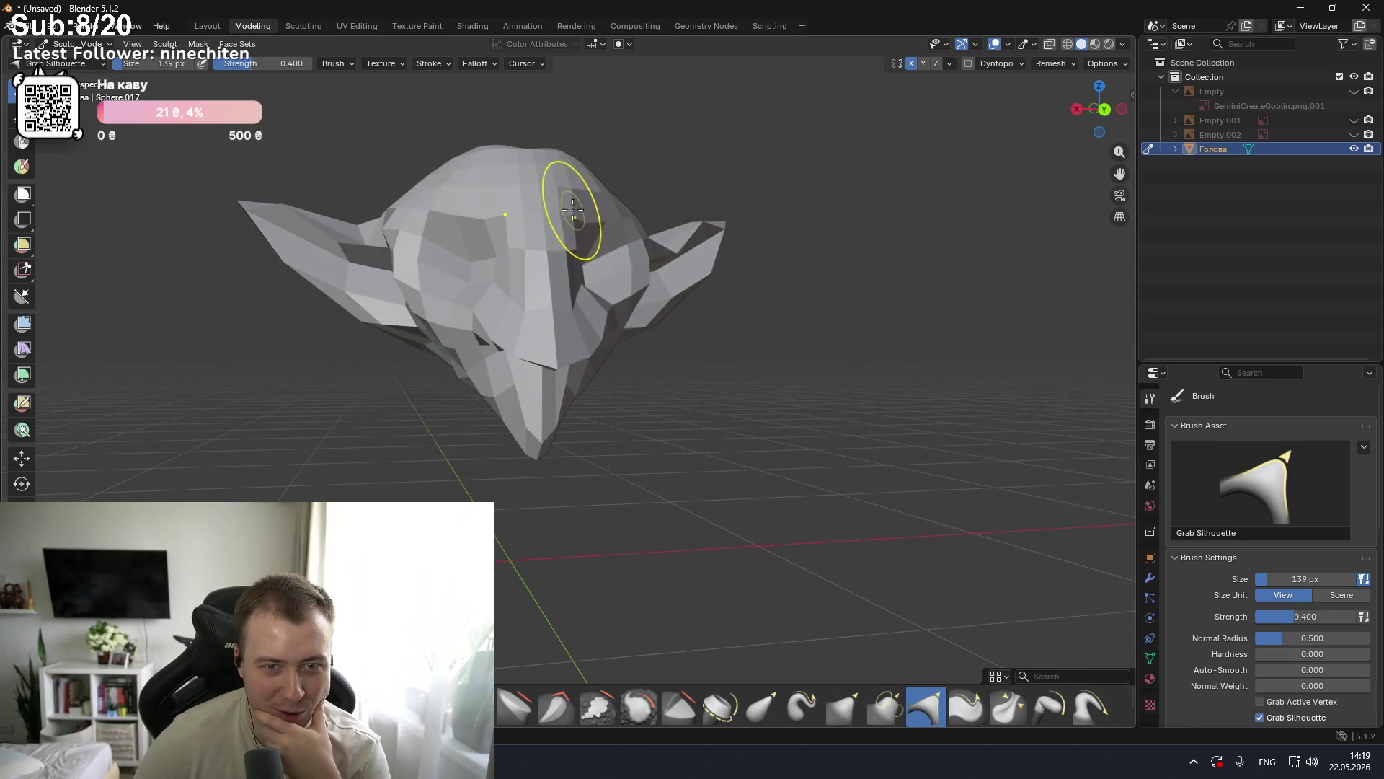
mouse_move(568, 211)
middle_down()
mouse_move(671, 224)
mouse_move(445, 291)
middle_up()
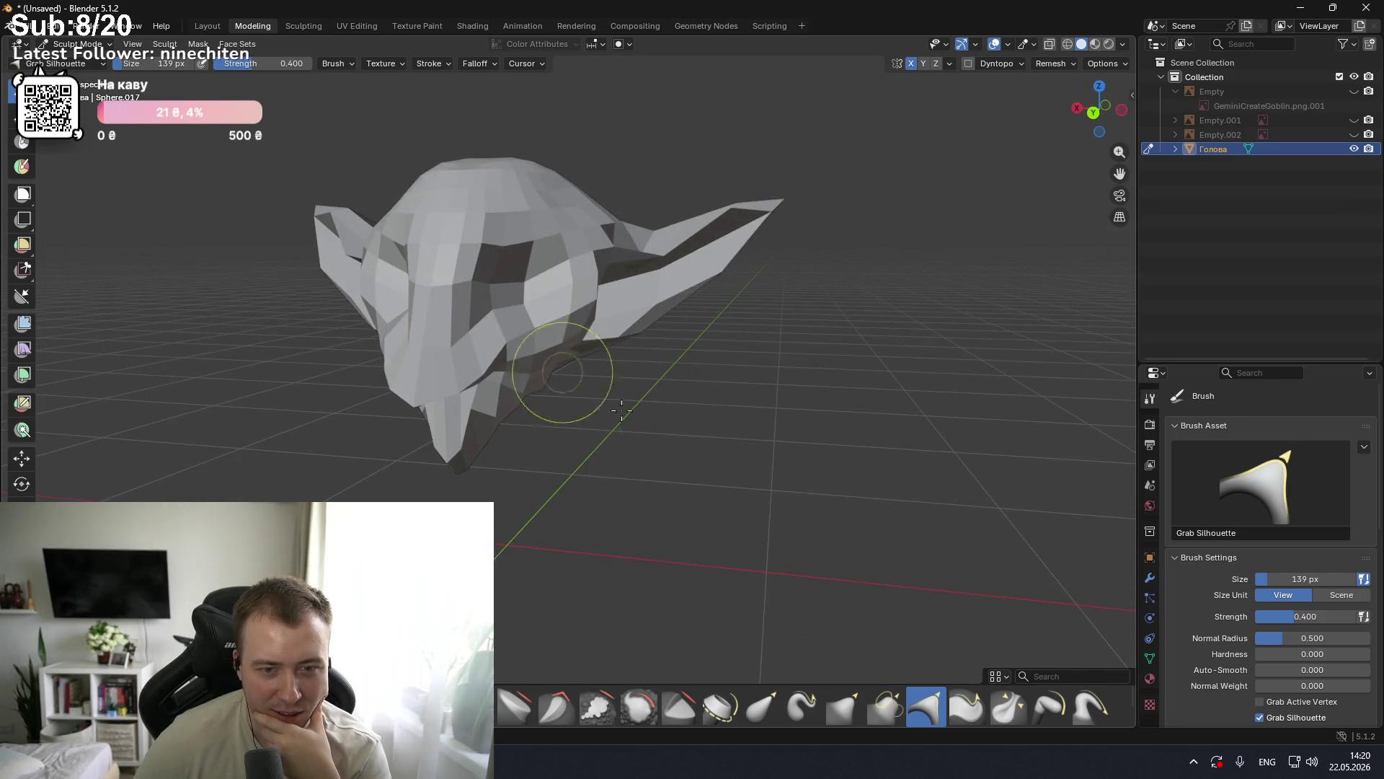
Step: Try the Pinch/Magnify brush while orbiting, then return to Crease Sharp
click(1008, 710)
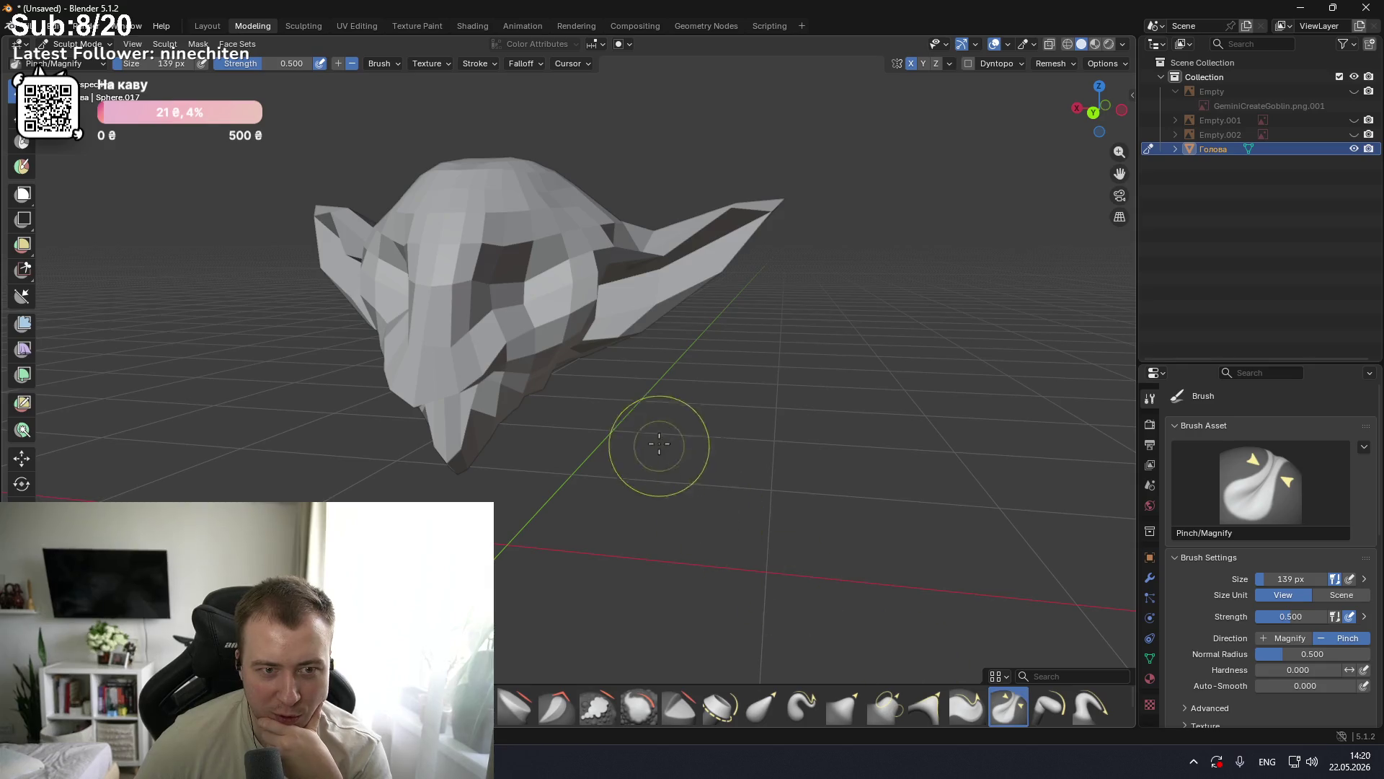
middle_drag(658, 442, 750, 411)
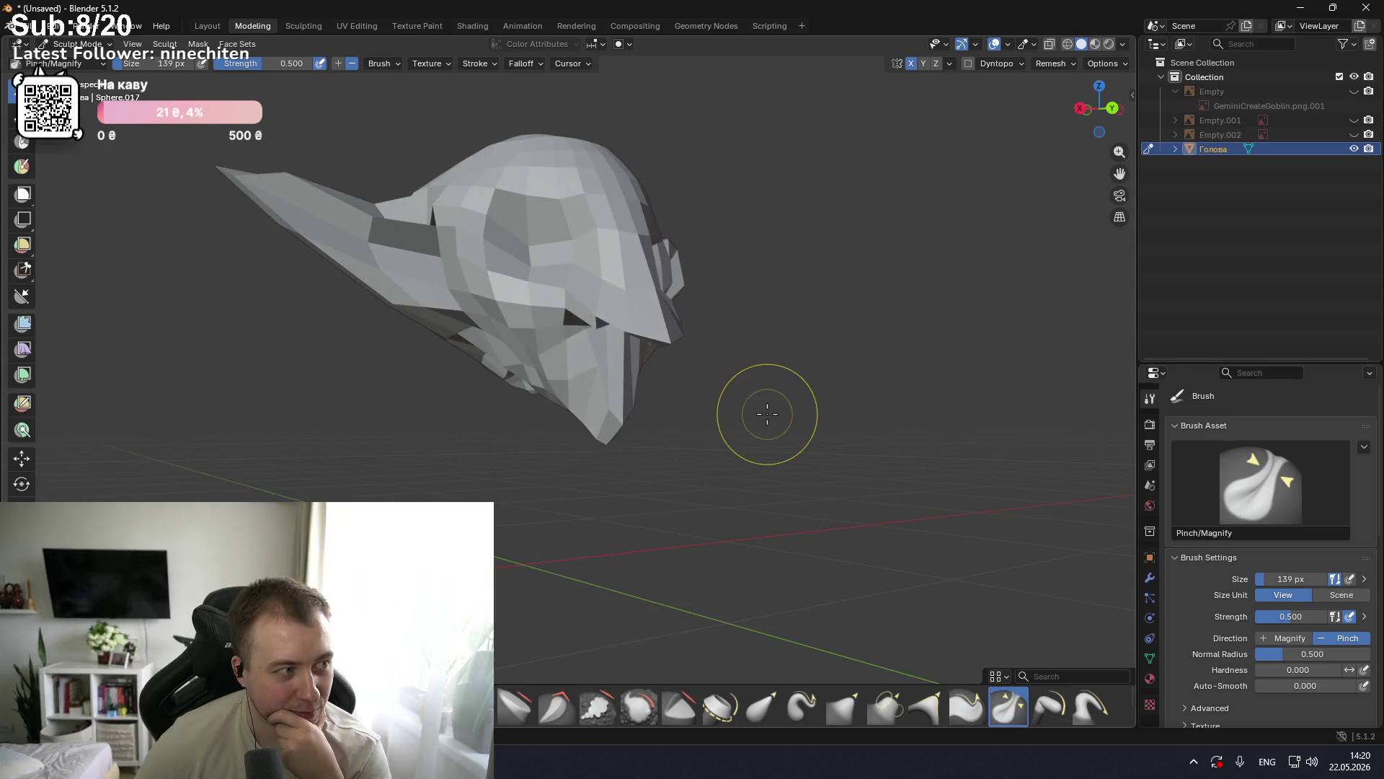
mouse_move(767, 413)
middle_down()
mouse_move(866, 443)
mouse_move(945, 379)
mouse_move(897, 444)
mouse_move(637, 565)
middle_up()
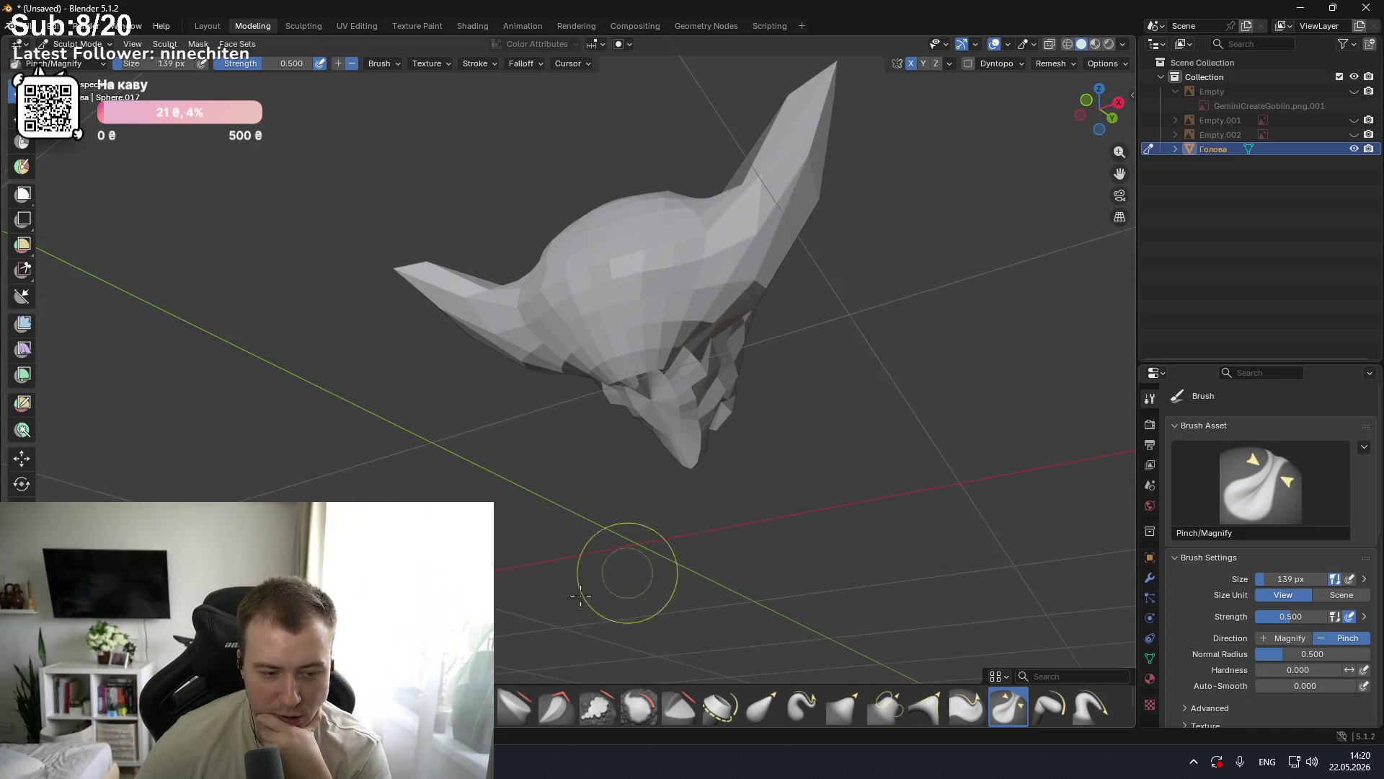
key(shift+c)
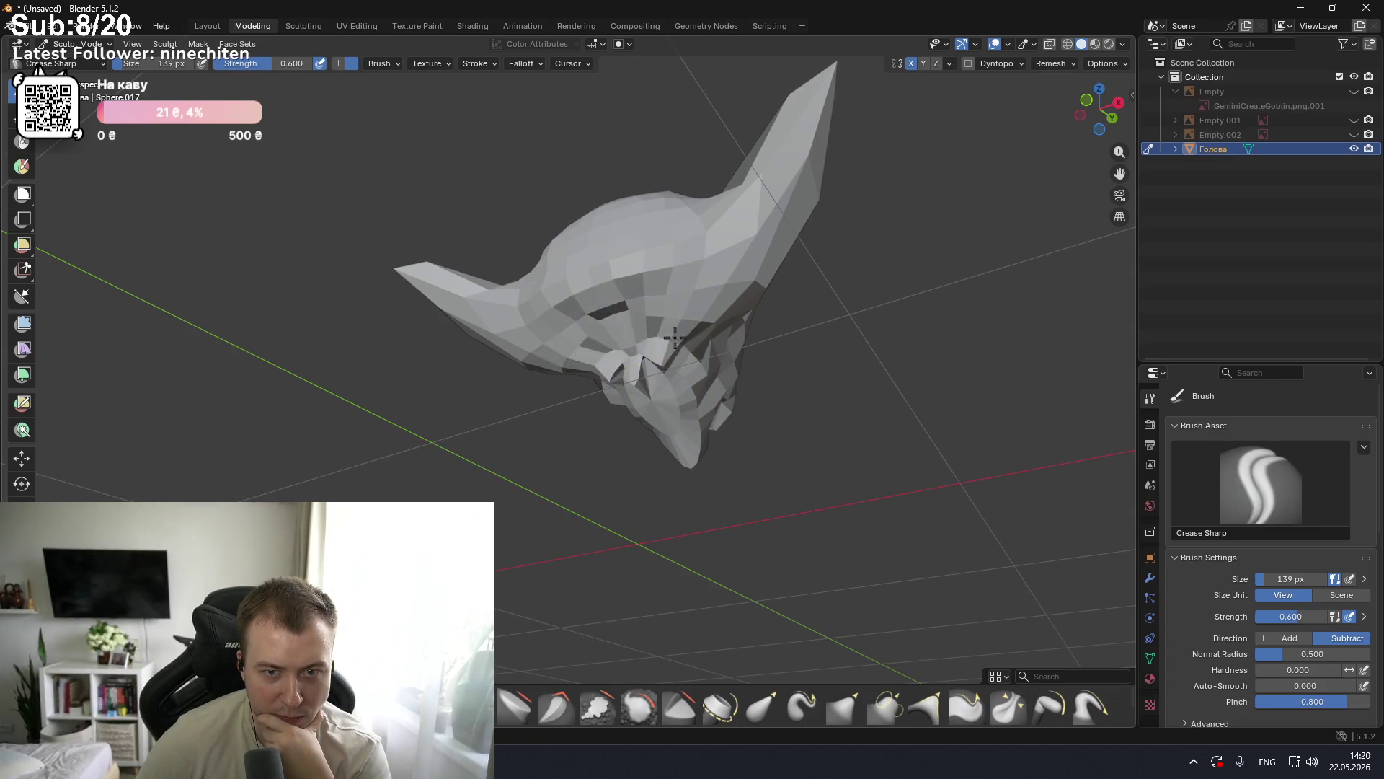
Step: Orbit and zoom to inspect the head from below and around through the front
mouse_move(649, 359)
middle_down()
mouse_move(613, 379)
mouse_move(668, 367)
mouse_move(578, 405)
mouse_move(688, 354)
middle_up()
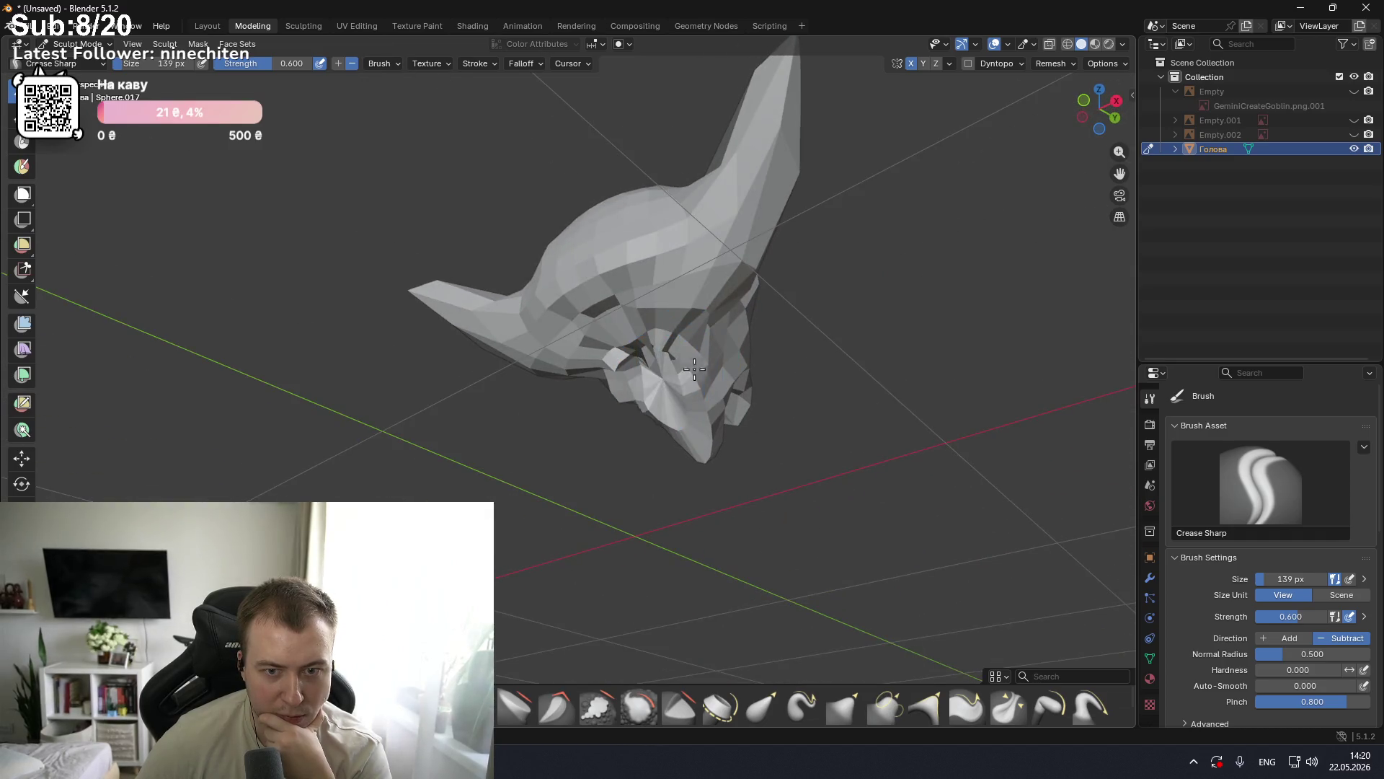
mouse_move(592, 351)
middle_down()
mouse_move(559, 396)
mouse_move(620, 382)
mouse_move(685, 402)
middle_up()
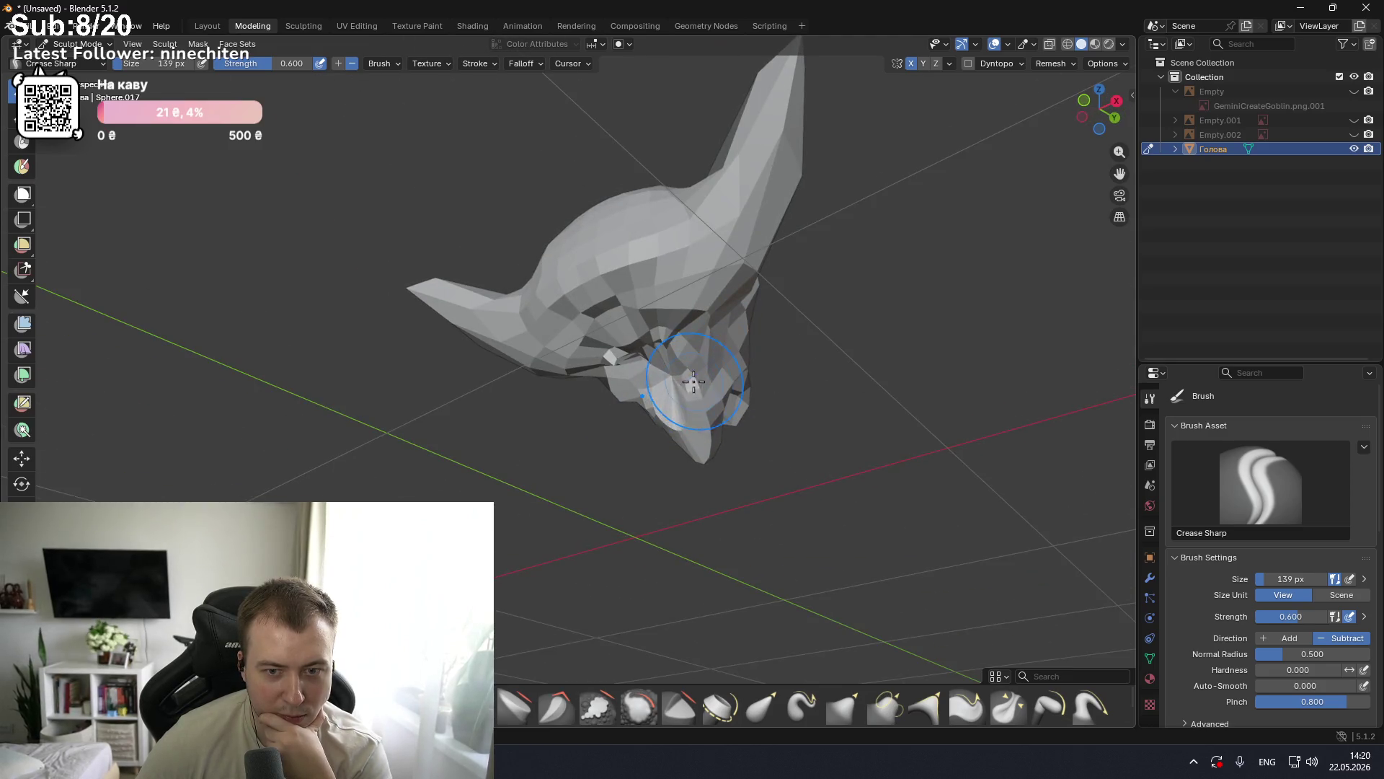
middle_drag(658, 337, 514, 413)
middle_drag(653, 429, 477, 427)
scroll(653, 416, up, 5)
scroll(654, 417, down, 5)
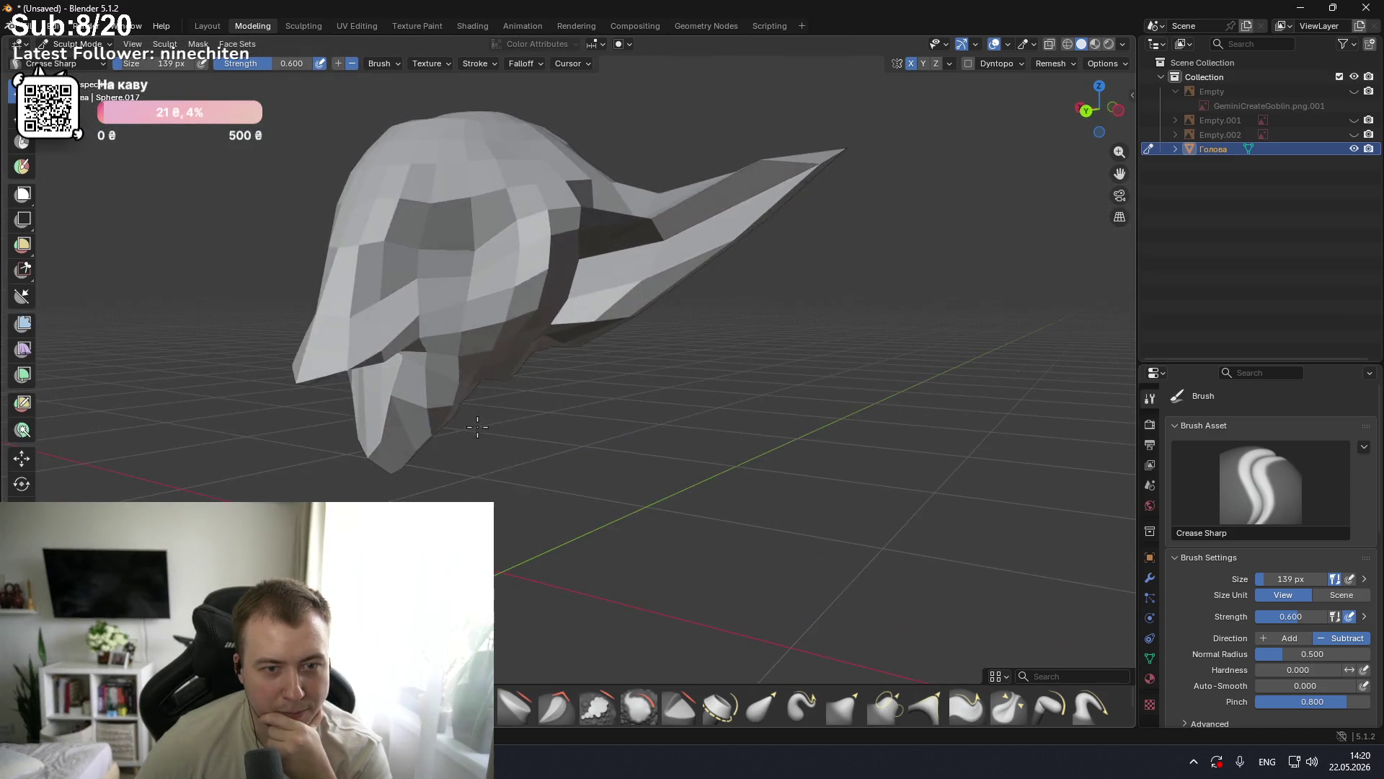
Step: Bring the face into a three-quarter front view, then switch to the Paint goblin sketch
mouse_move(479, 325)
middle_down()
mouse_move(591, 412)
mouse_move(767, 384)
middle_up()
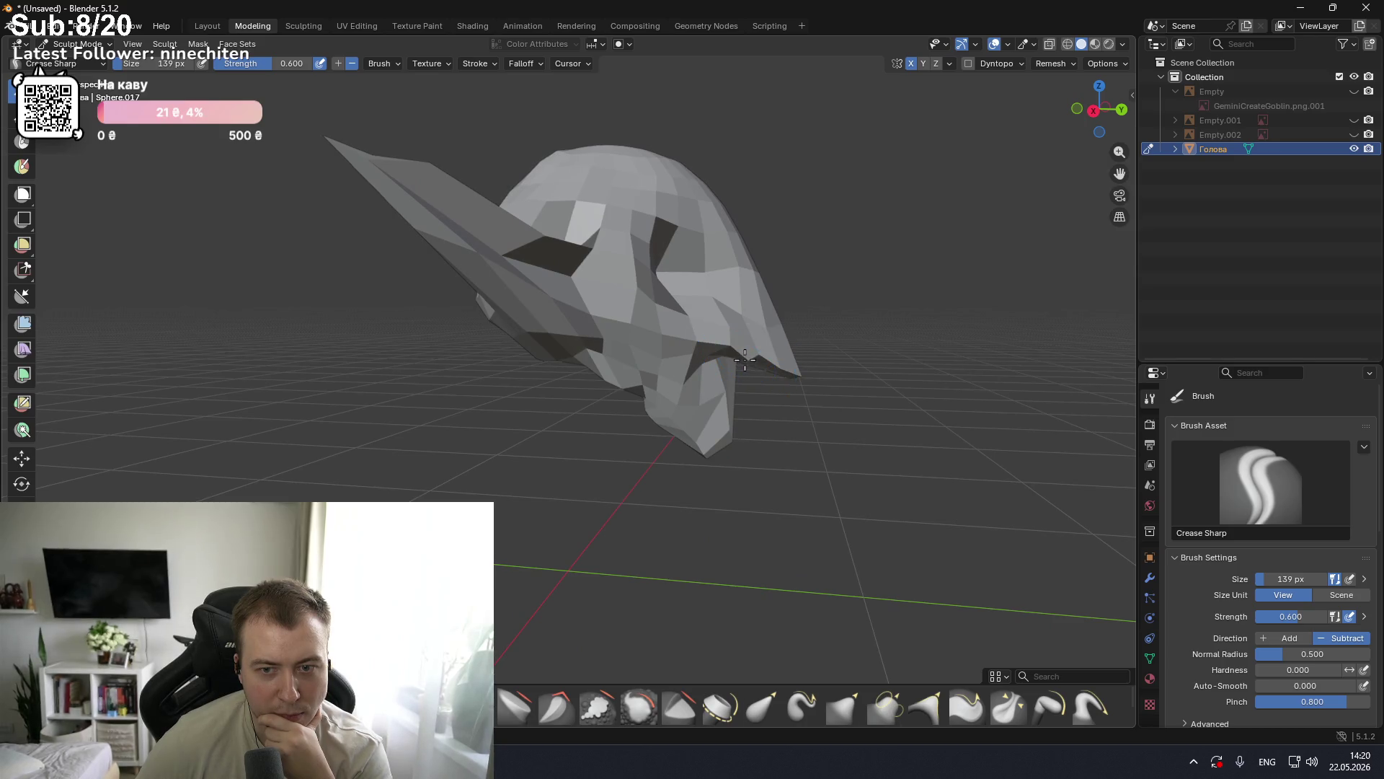
mouse_move(829, 411)
middle_down()
mouse_move(633, 416)
mouse_move(763, 396)
mouse_move(822, 408)
mouse_move(769, 415)
middle_up()
mouse_move(656, 394)
middle_down()
mouse_move(584, 395)
mouse_move(674, 394)
middle_up()
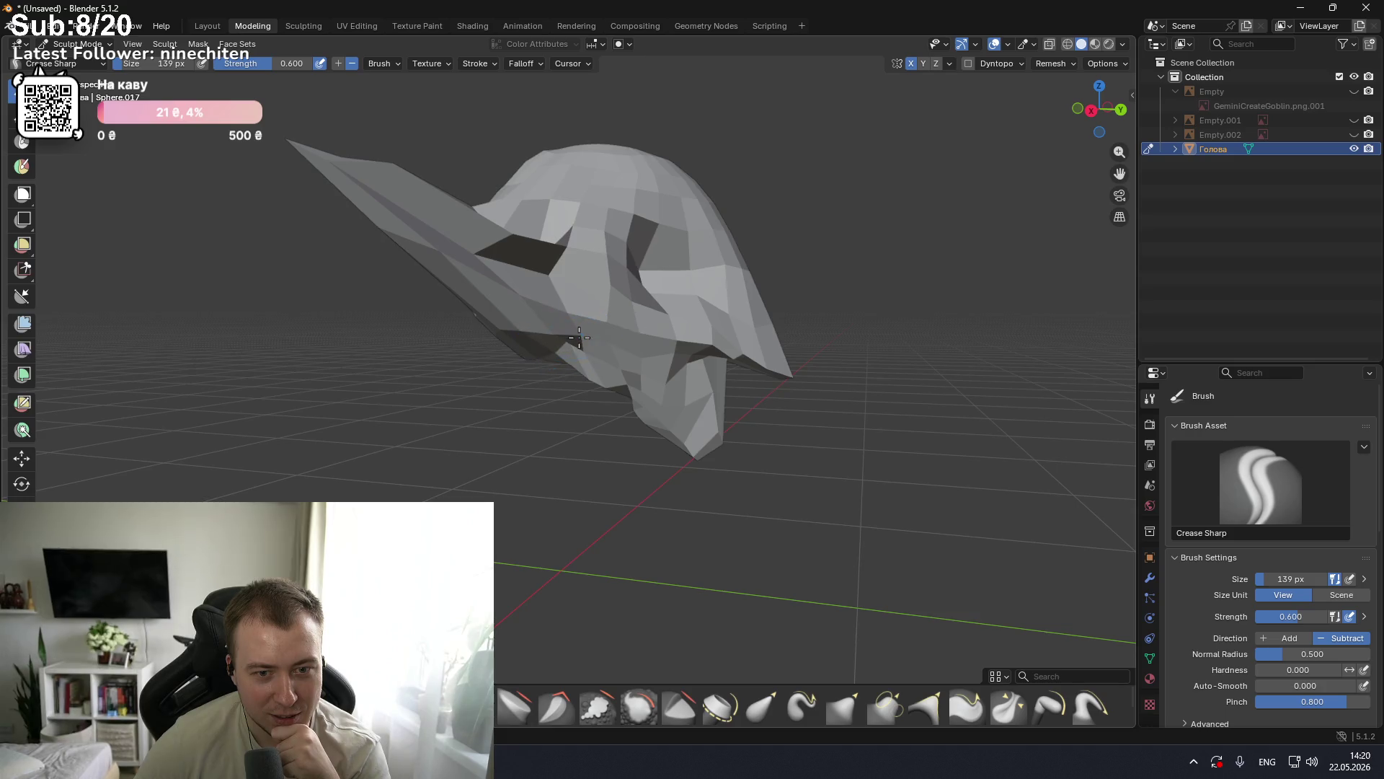
middle_drag(577, 339, 458, 346)
mouse_move(577, 361)
middle_down()
mouse_move(621, 357)
mouse_move(664, 318)
mouse_move(590, 344)
middle_up()
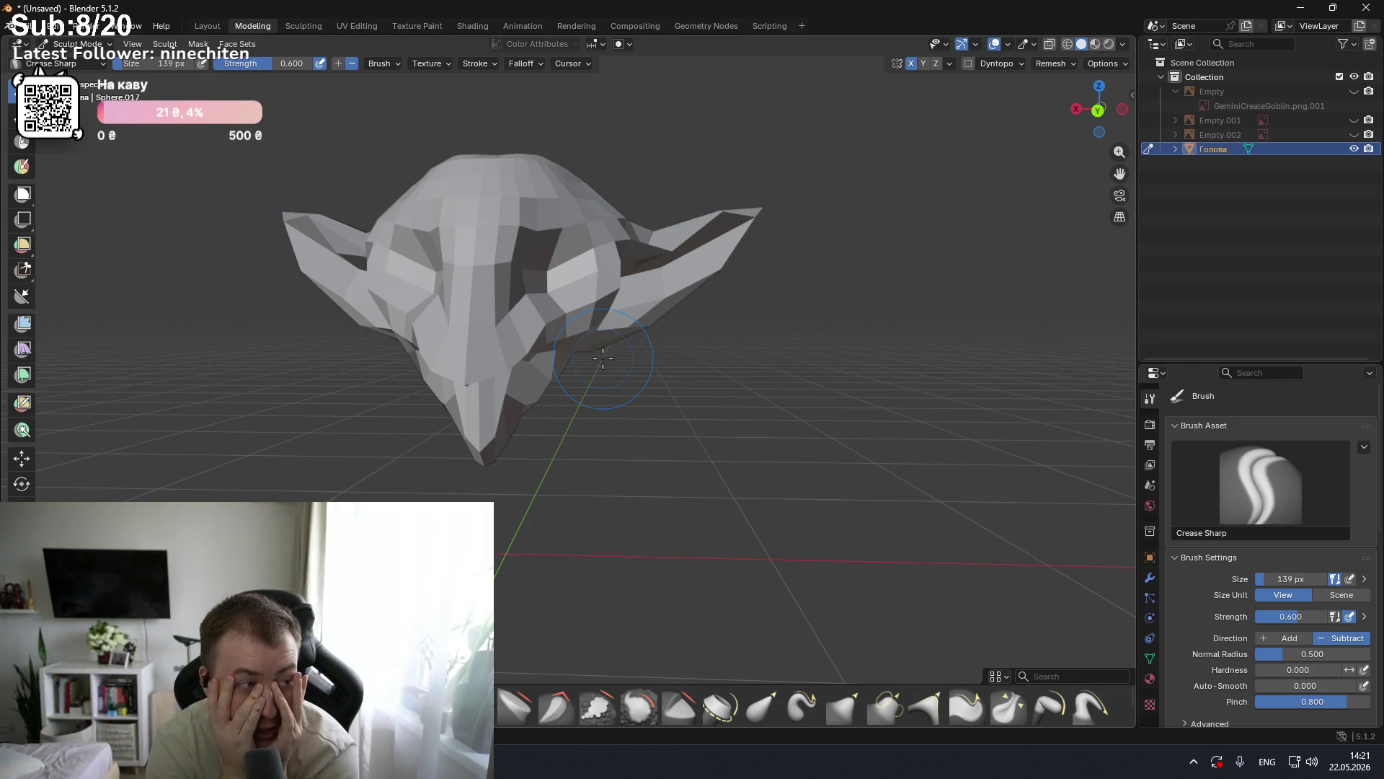
key(alt+Tab)
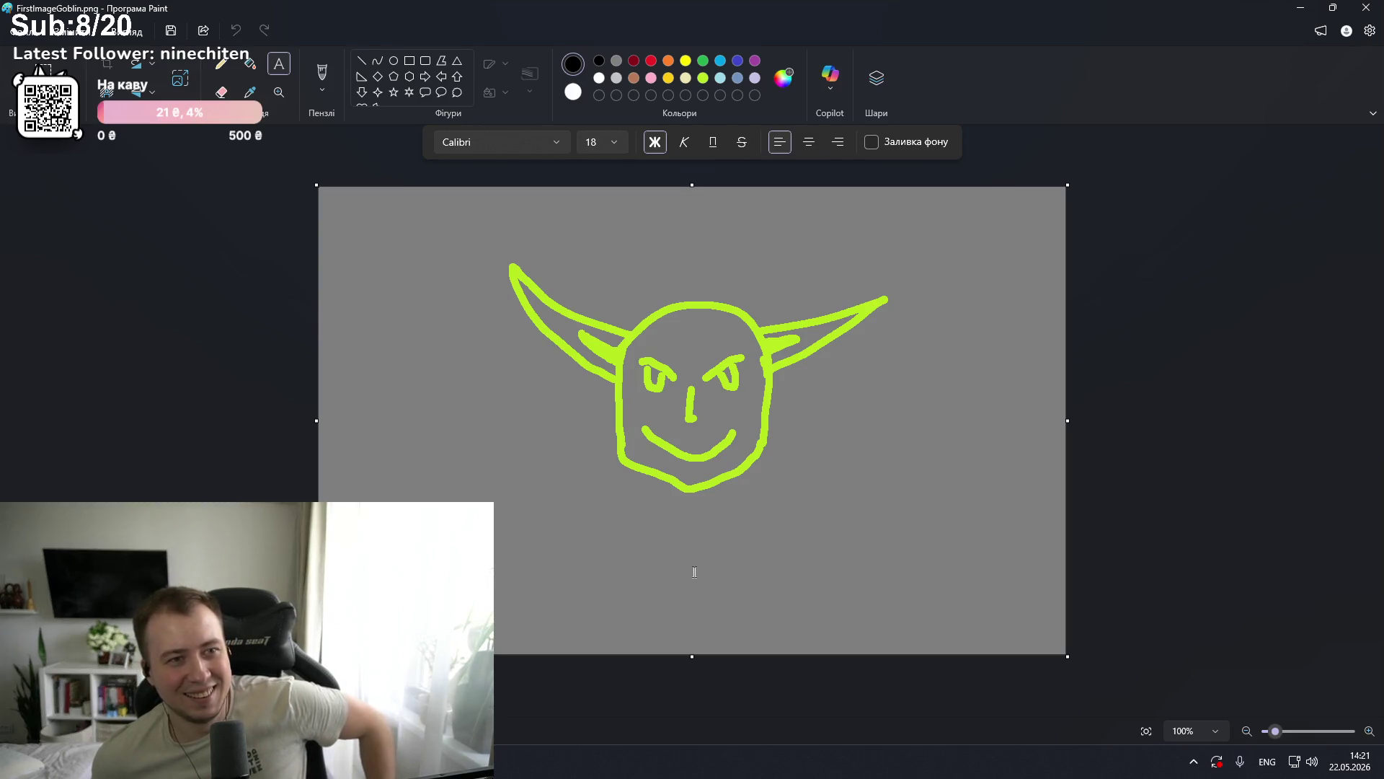
Step: Return from the Paint sketch to Blender and orbit around the goblin head
key(alt+Tab)
mouse_move(454, 432)
middle_down()
mouse_move(563, 454)
mouse_move(634, 425)
mouse_move(465, 418)
mouse_move(444, 436)
mouse_move(628, 430)
mouse_move(360, 457)
mouse_move(477, 427)
mouse_move(525, 448)
mouse_move(742, 433)
mouse_move(585, 440)
mouse_move(504, 418)
mouse_move(531, 404)
mouse_move(586, 413)
mouse_move(656, 464)
mouse_move(497, 452)
mouse_move(533, 439)
mouse_move(517, 430)
mouse_move(447, 440)
mouse_move(525, 436)
middle_up()
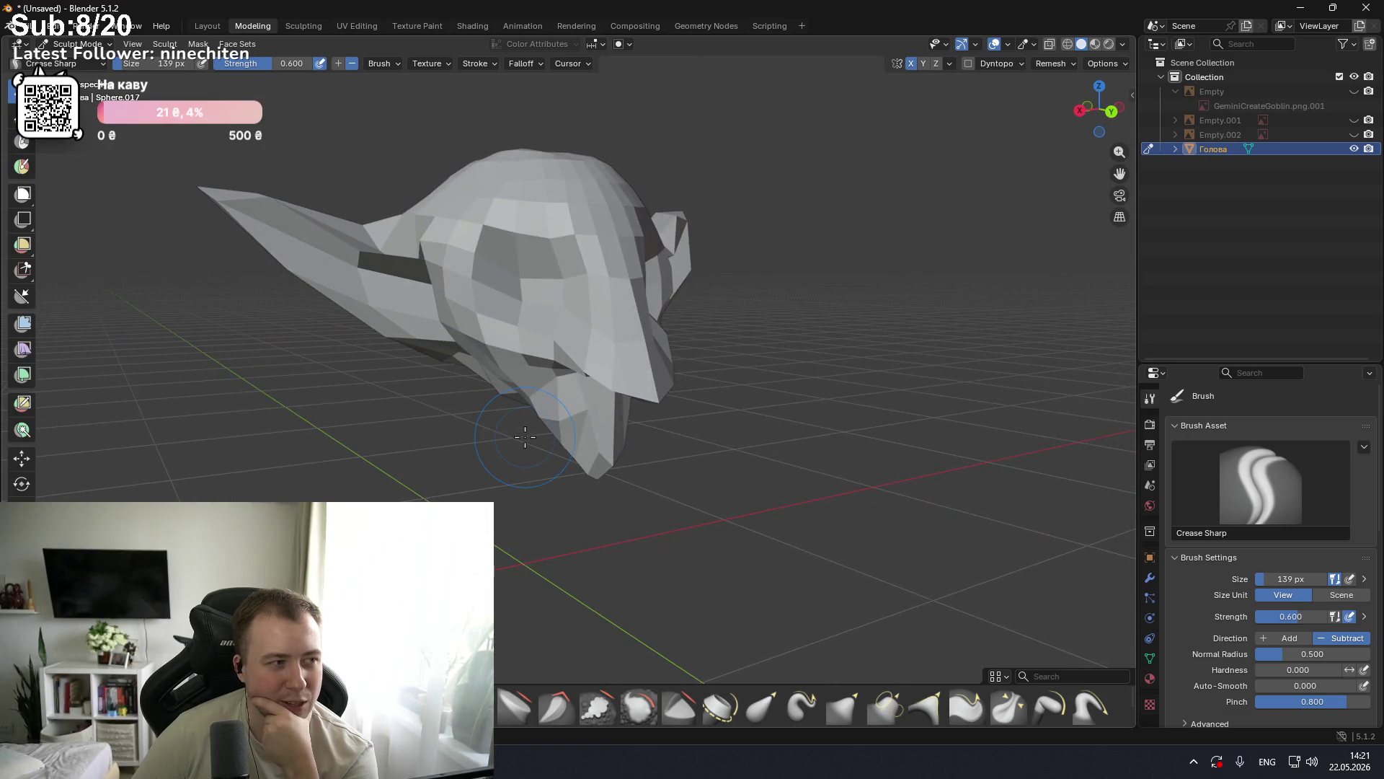
Step: Orbit the goblin head to a side view, briefly checking Gemini in the browser
mouse_move(455, 462)
middle_down()
mouse_move(504, 477)
mouse_move(534, 517)
middle_up()
mouse_move(520, 761)
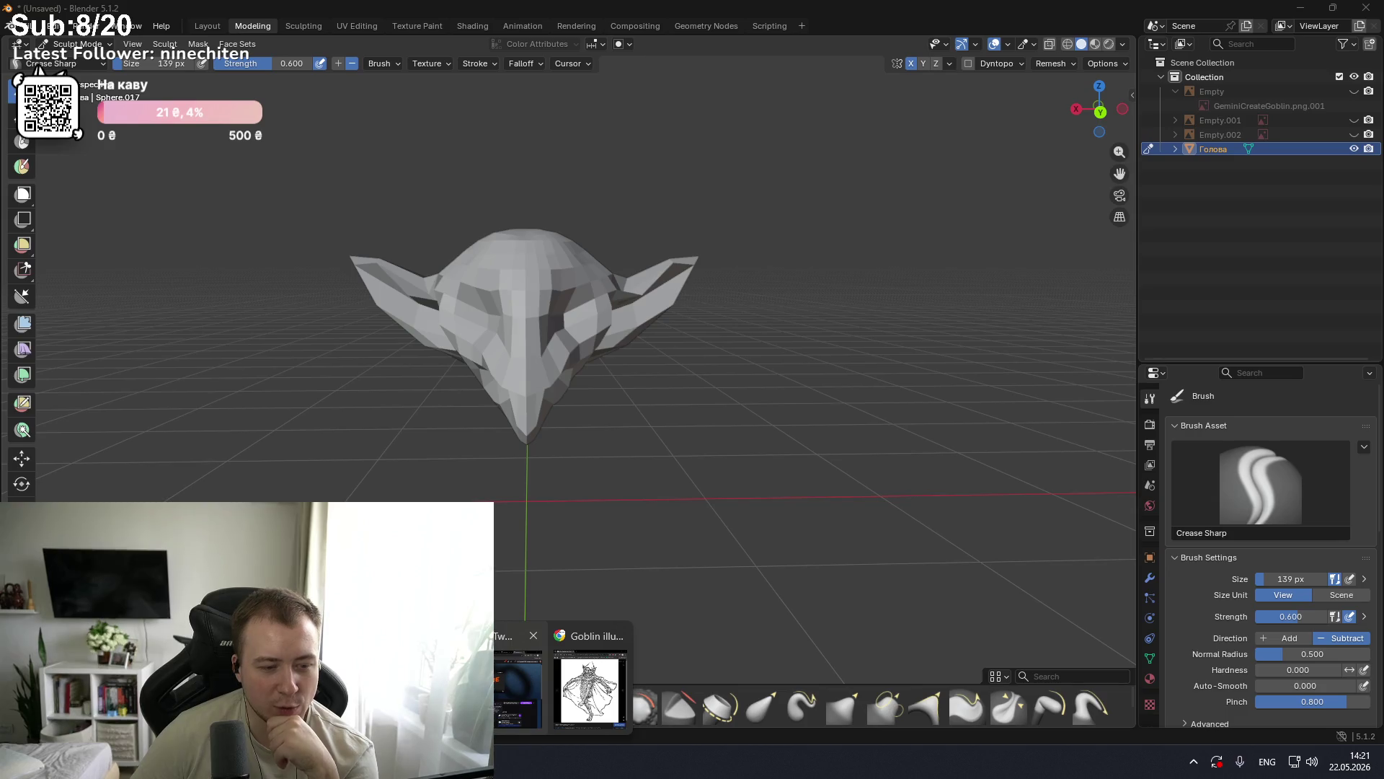
click(518, 688)
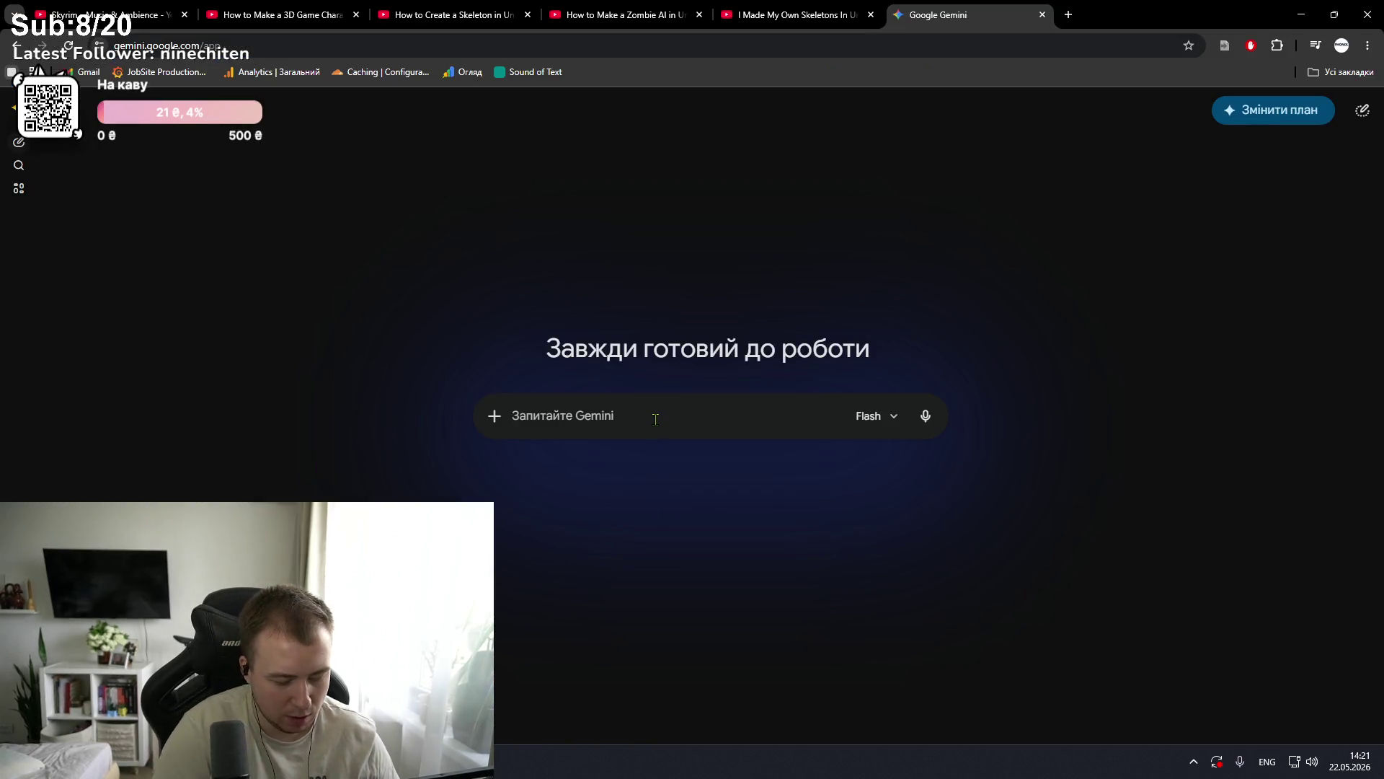
key(alt+Tab)
middle_drag(685, 447, 799, 471)
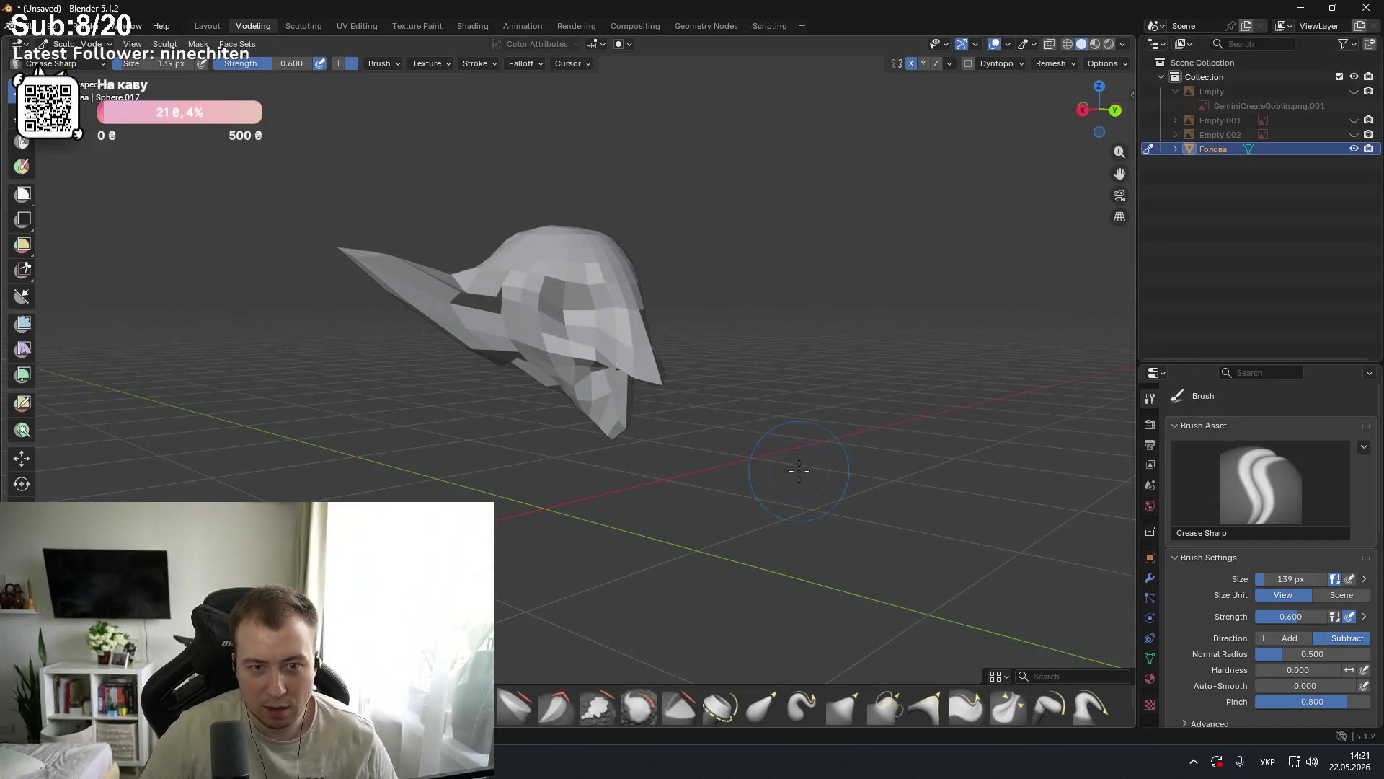
Step: Capture a region screenshot of the goblin head and paste it into the Gemini prompt
key(Print)
mouse_move(269, 151)
mouse_down()
mouse_move(872, 531)
mouse_move(908, 573)
mouse_up()
click(854, 587)
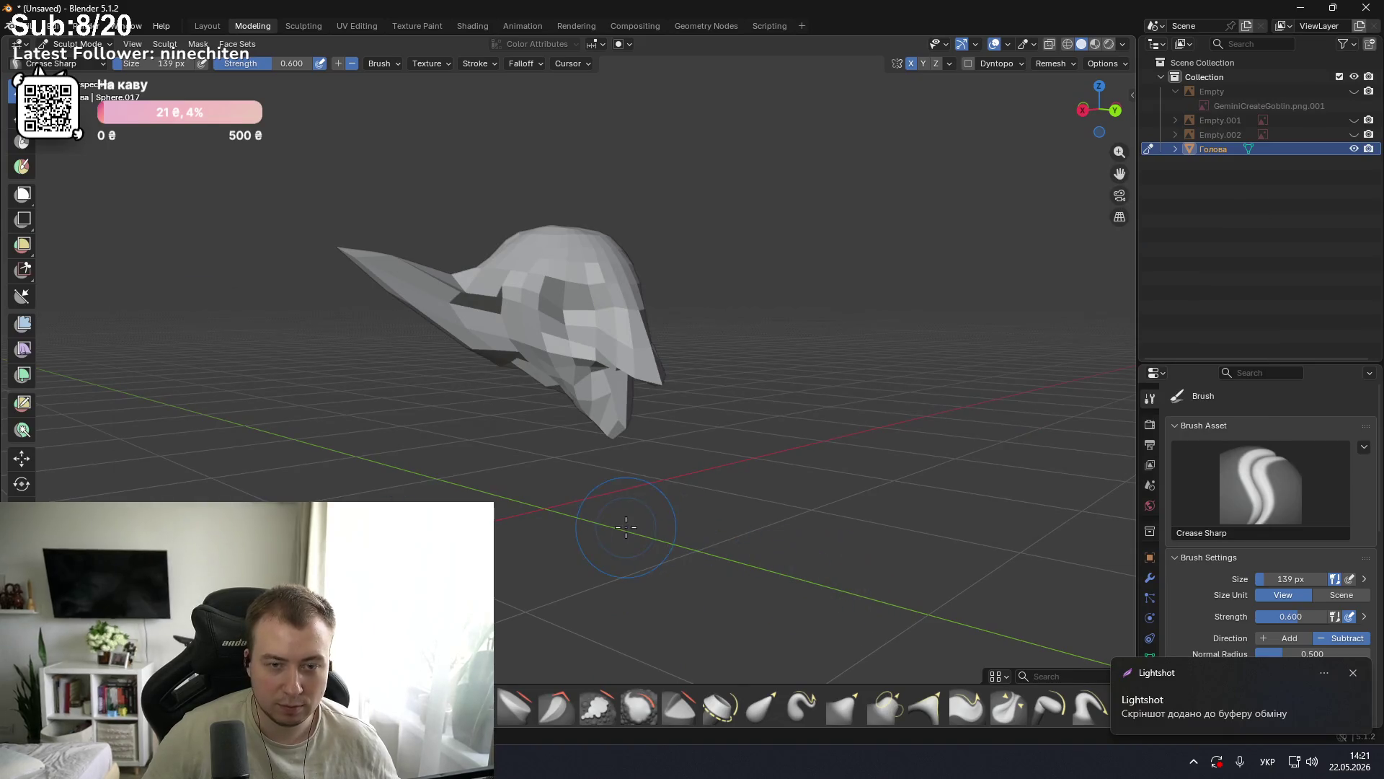
key(alt+Tab)
key(Tab)
key(alt+shift+Tab)
click(640, 426)
key(ctrl+v)
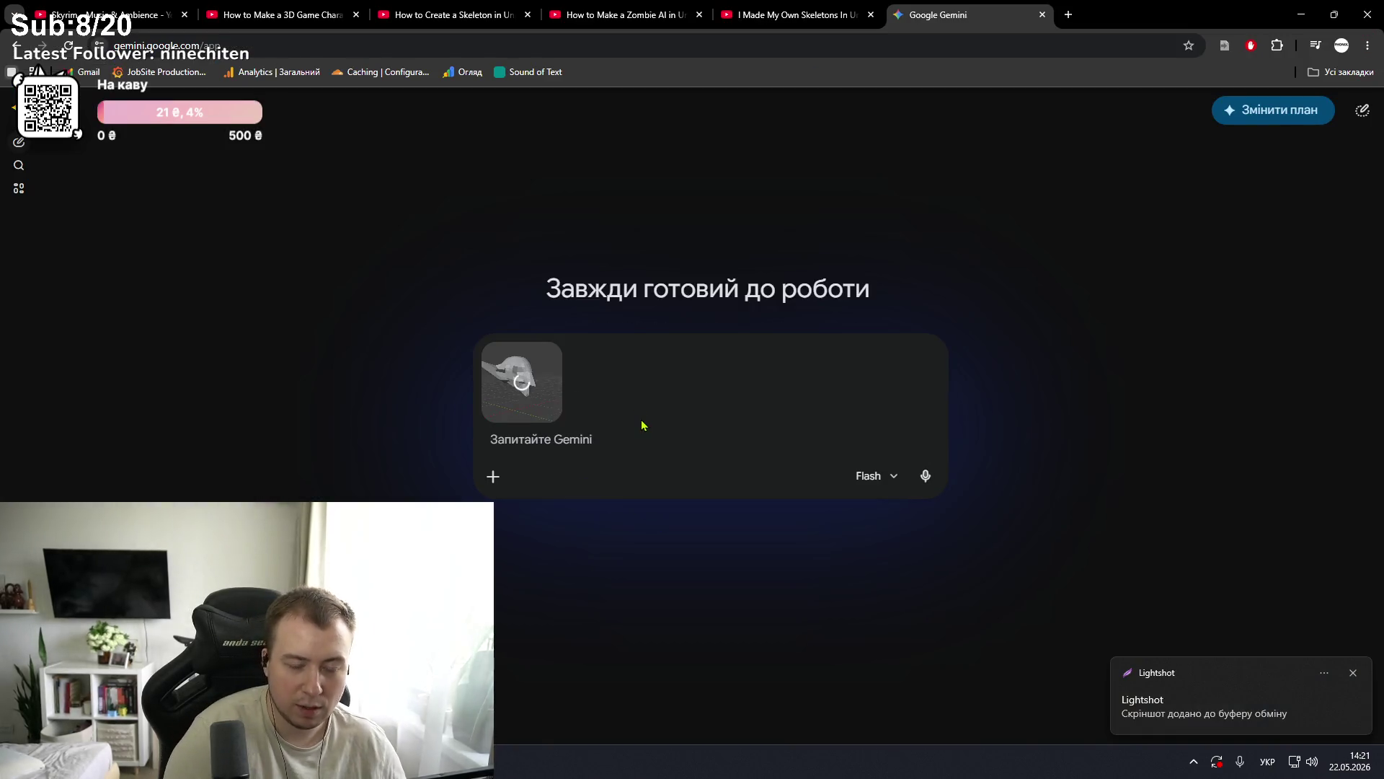
Step: Write a Ukrainian prompt about the goblin sculpt and fireball game idea, asking how to paint it
text(є)
text( така ску)
text(льптура г)
text(оюл)
key(BackSpace)
key(BackSpace)
text(бліна з)
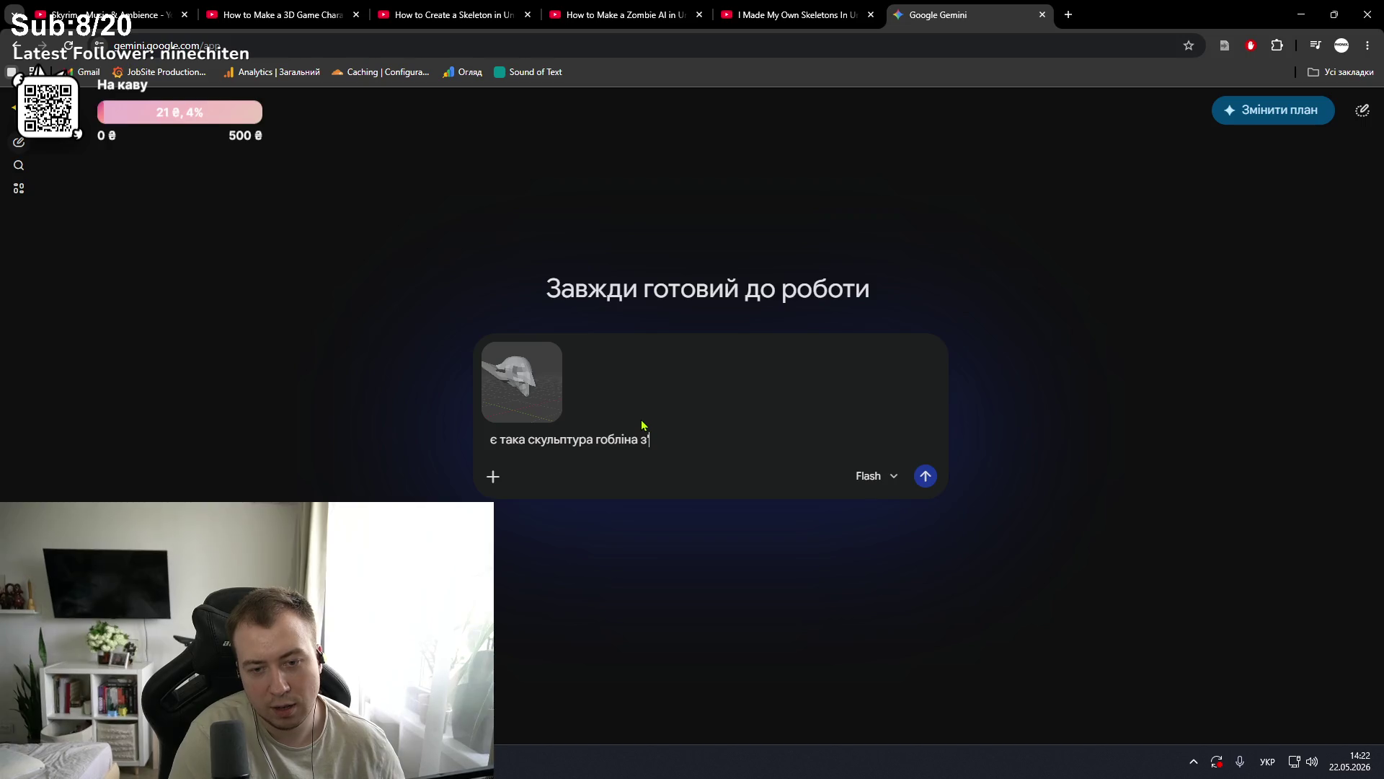
text(вилась ідея )
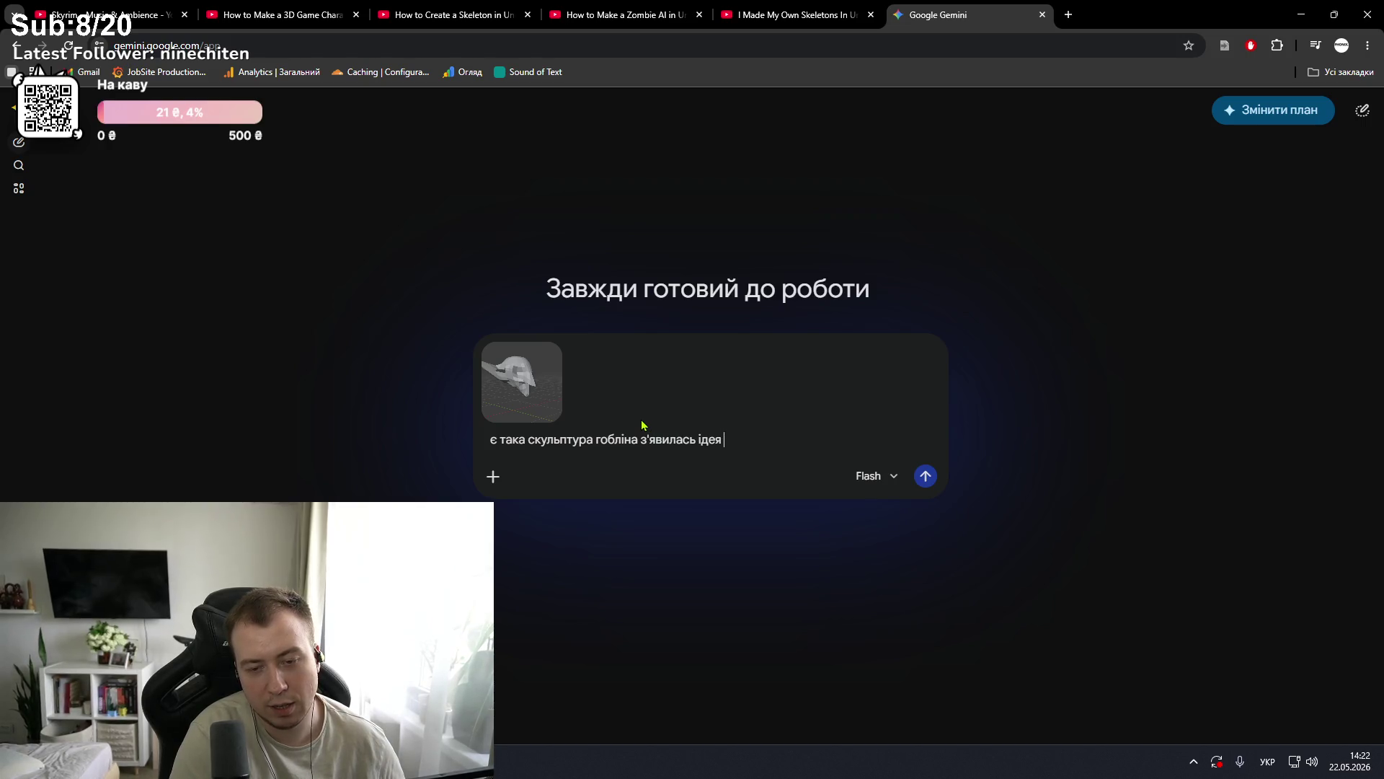
text(зробит)
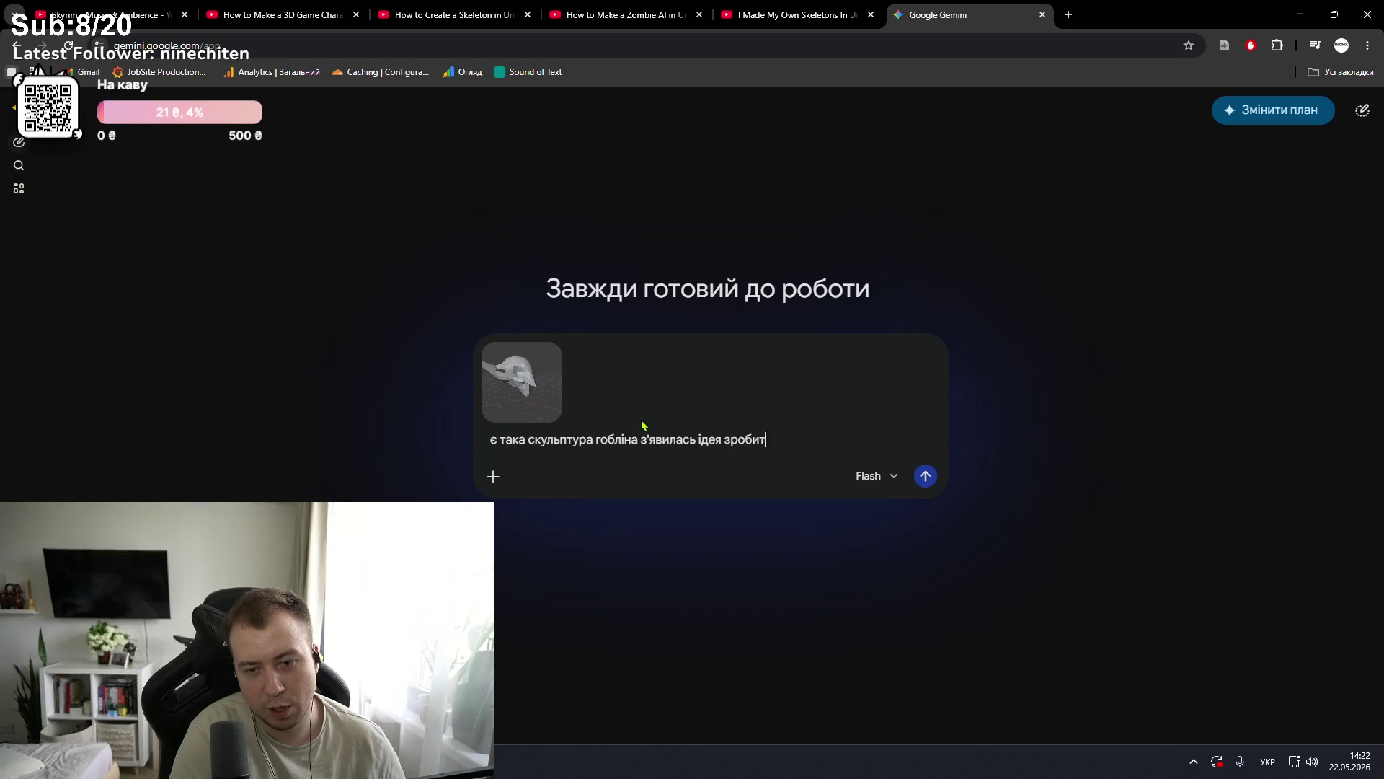
text(и гру  в я)
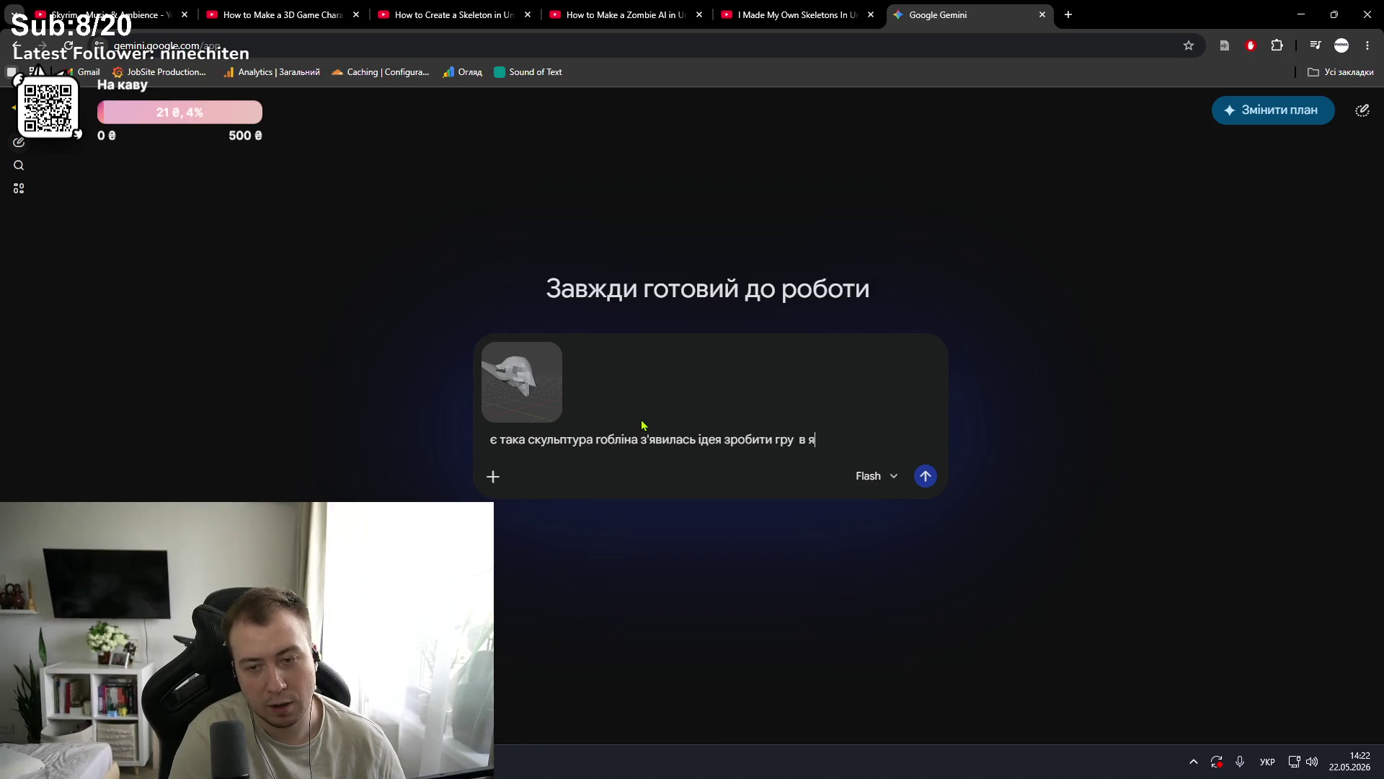
text(кій на те)
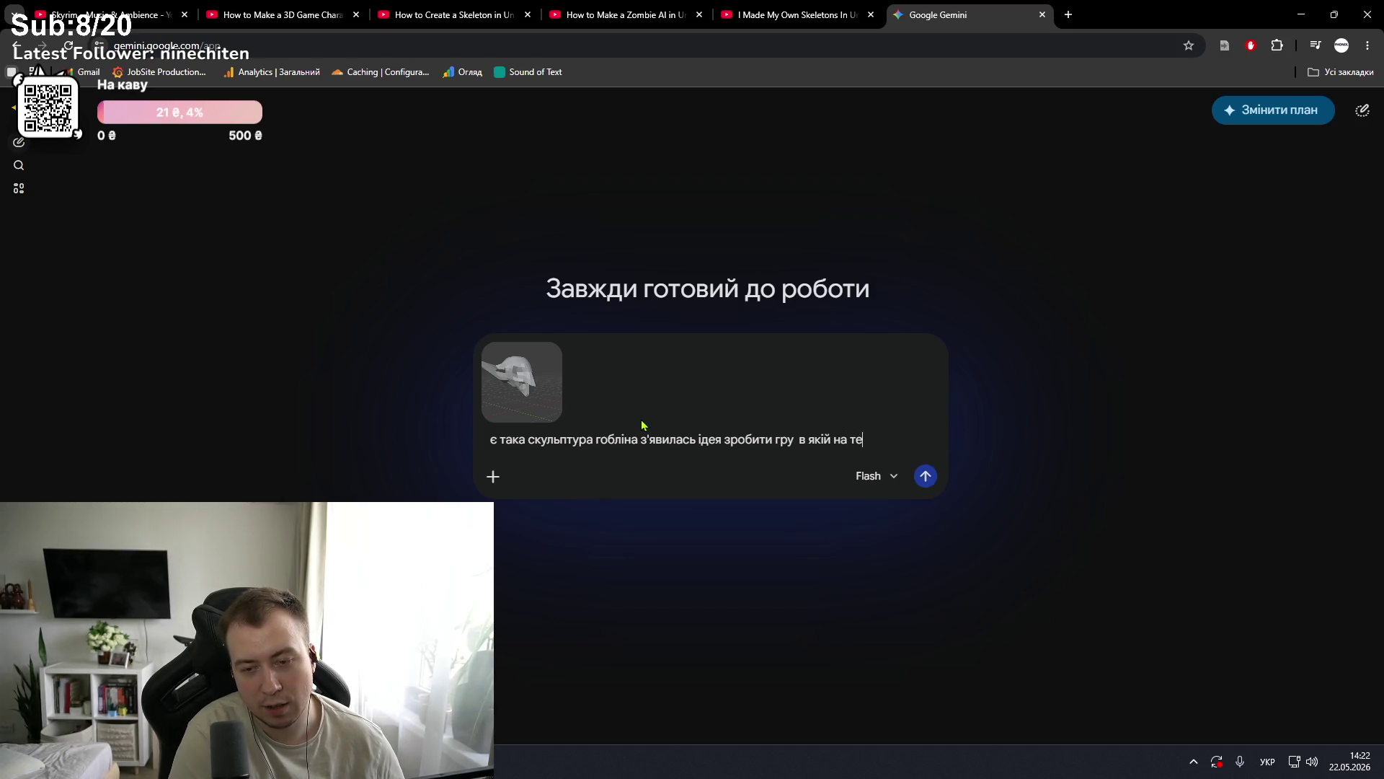
text(бе будуть літ)
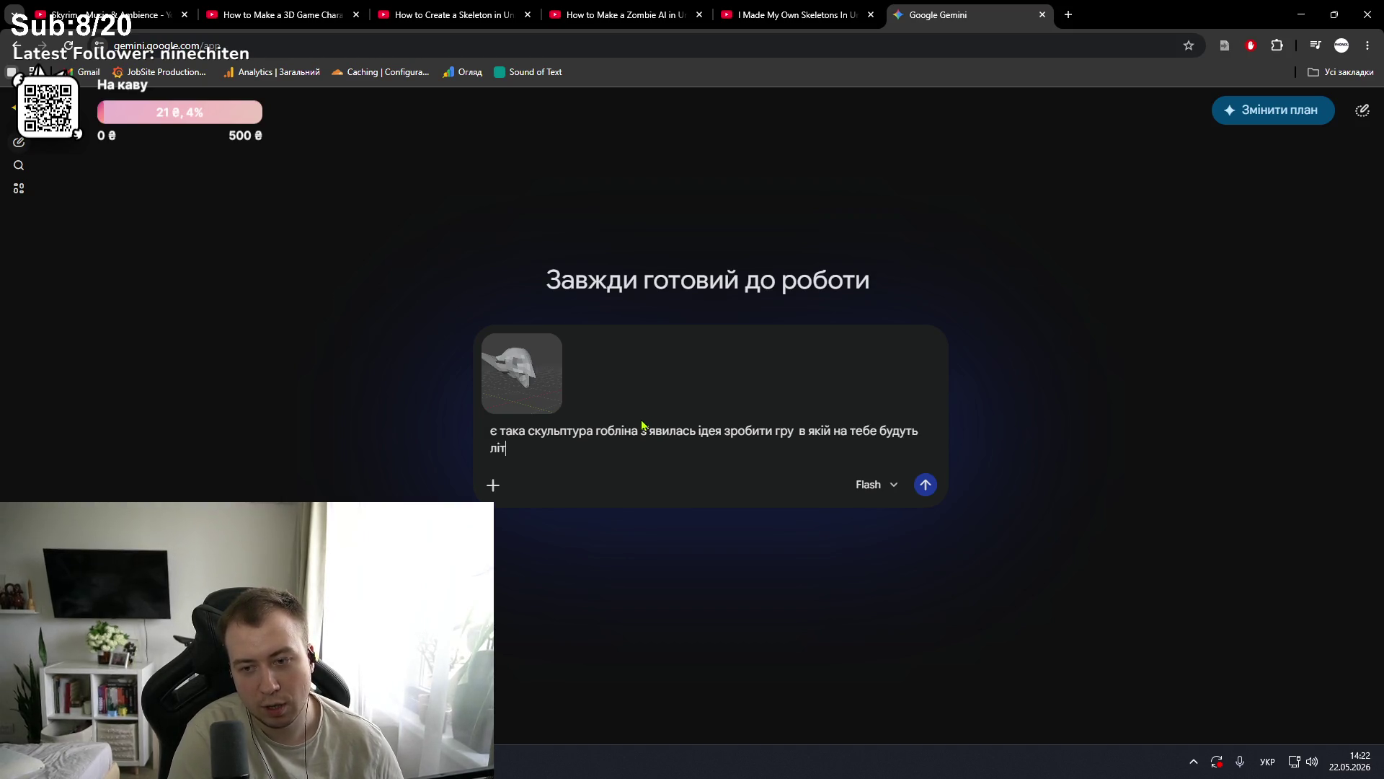
text(итиолов)
text(гоблінів а тьр)
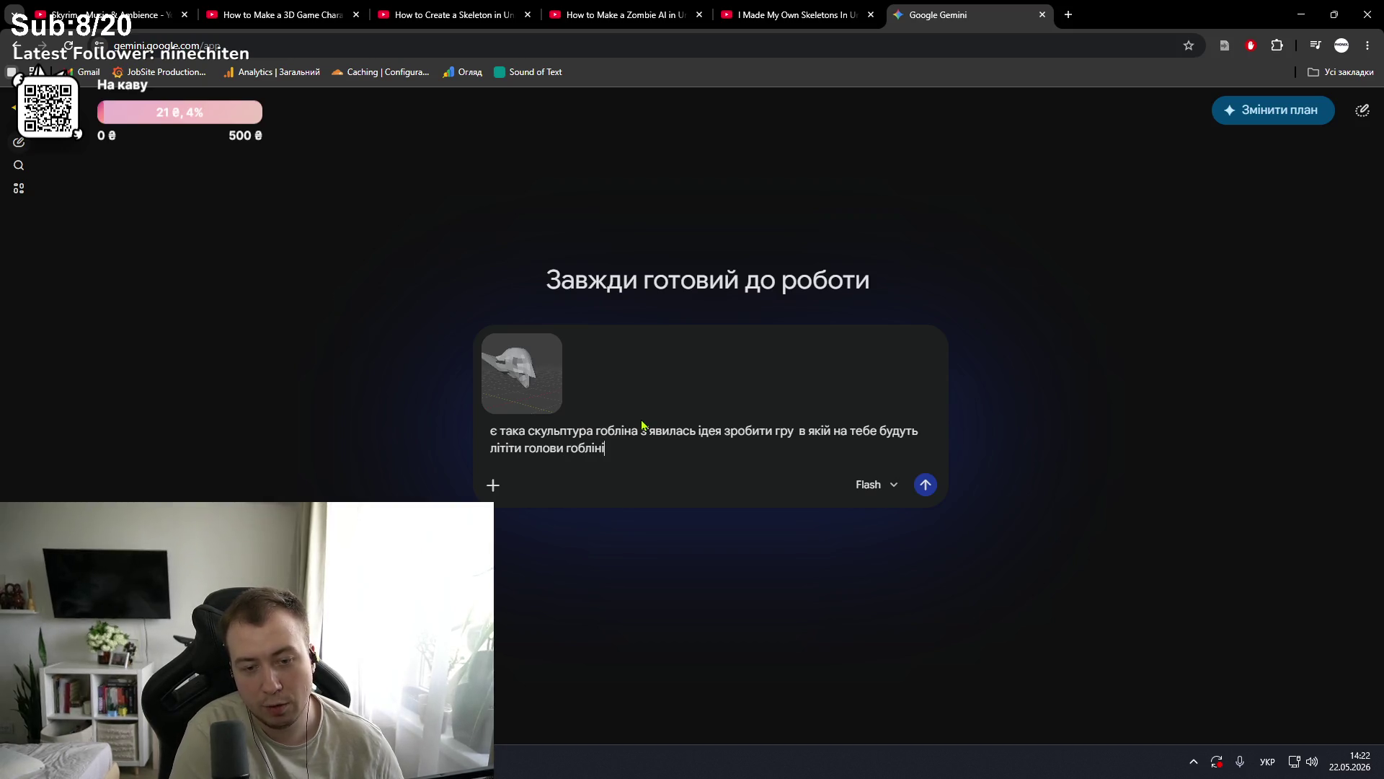
key(BackSpace)
key(BackSpace)
text(реба )
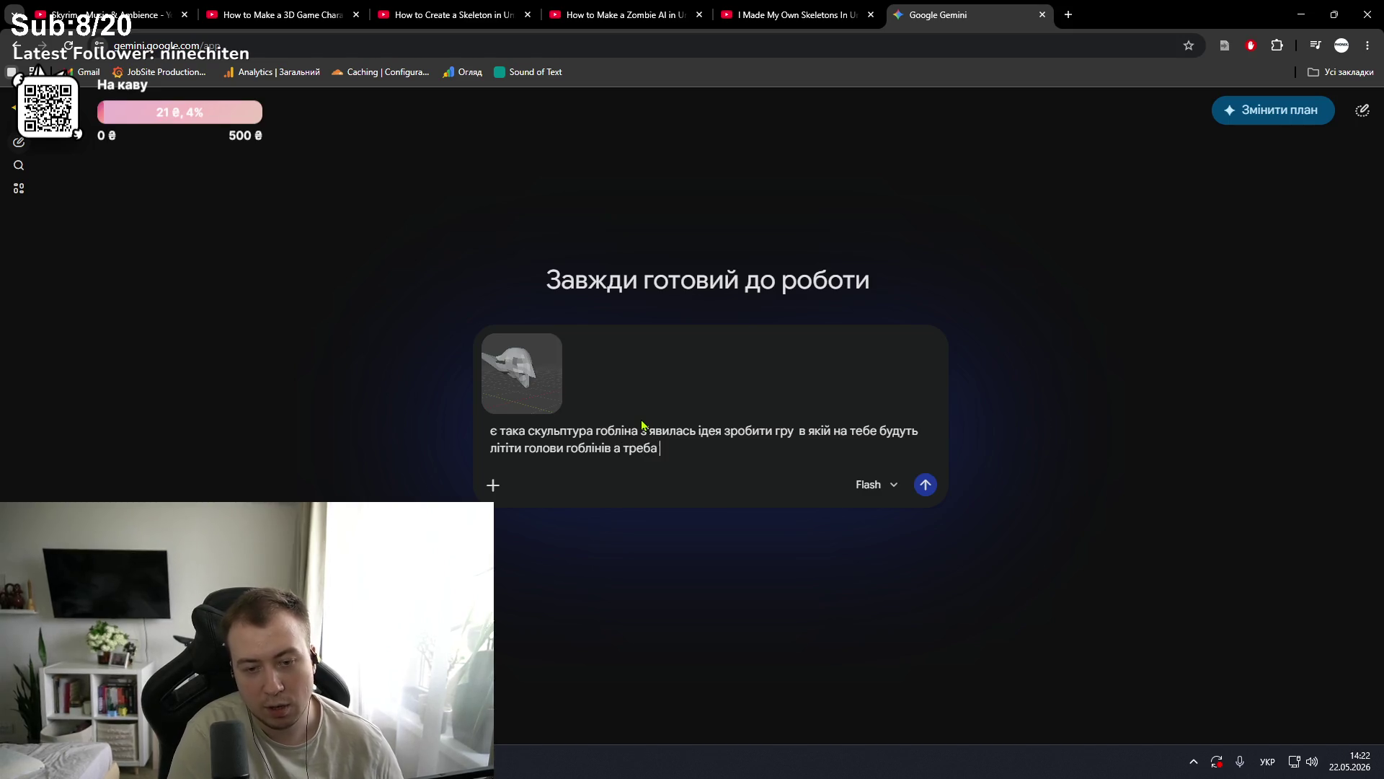
text(буде фаерб)
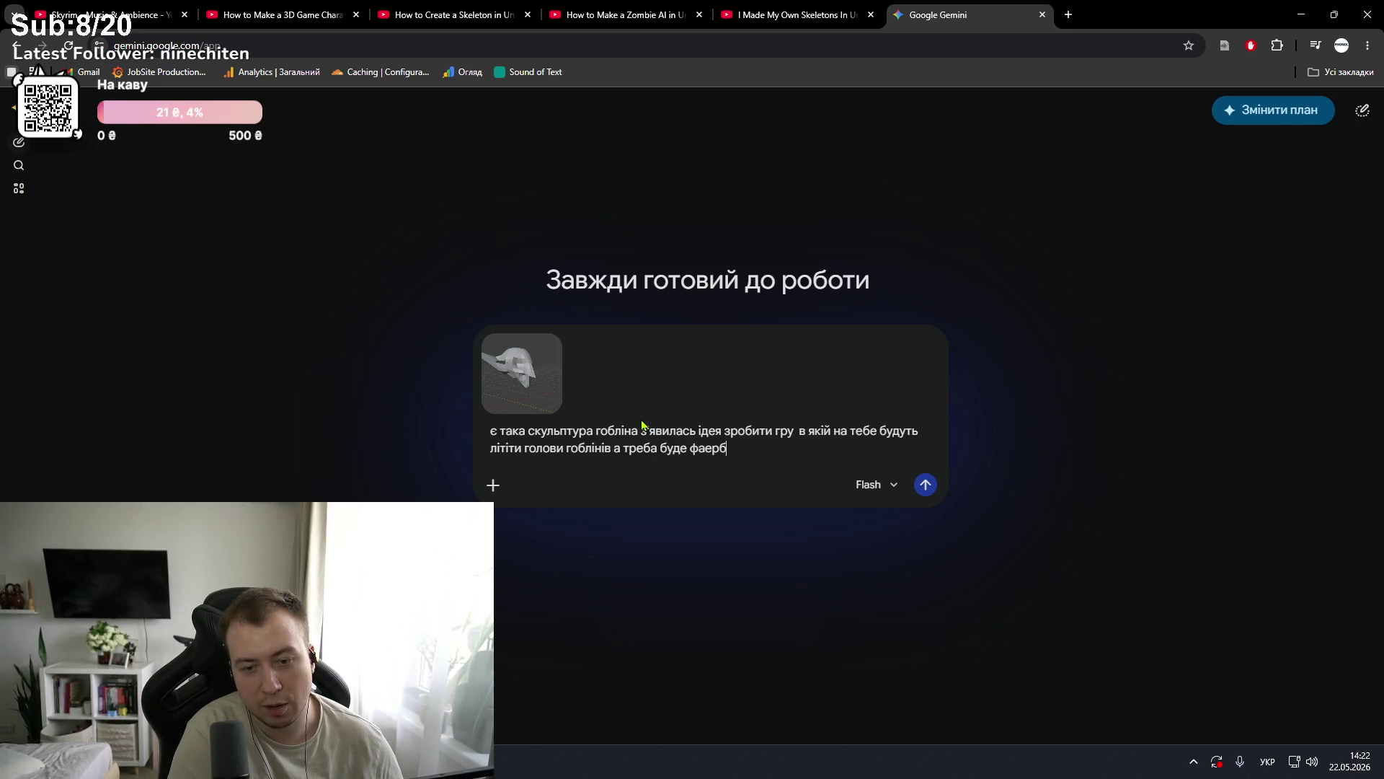
text(олами стріляти.)
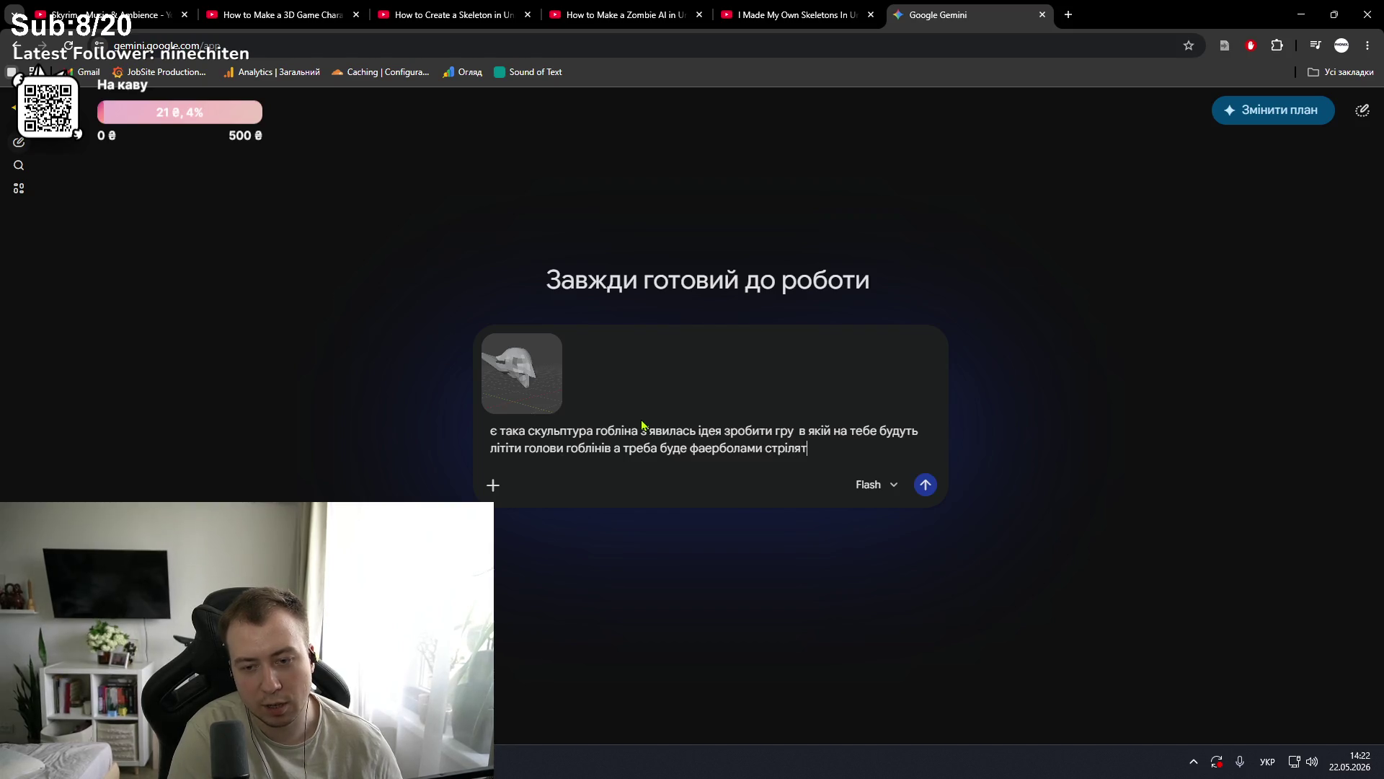
key(BackSpace)
text(в них.)
key(shift+Return)
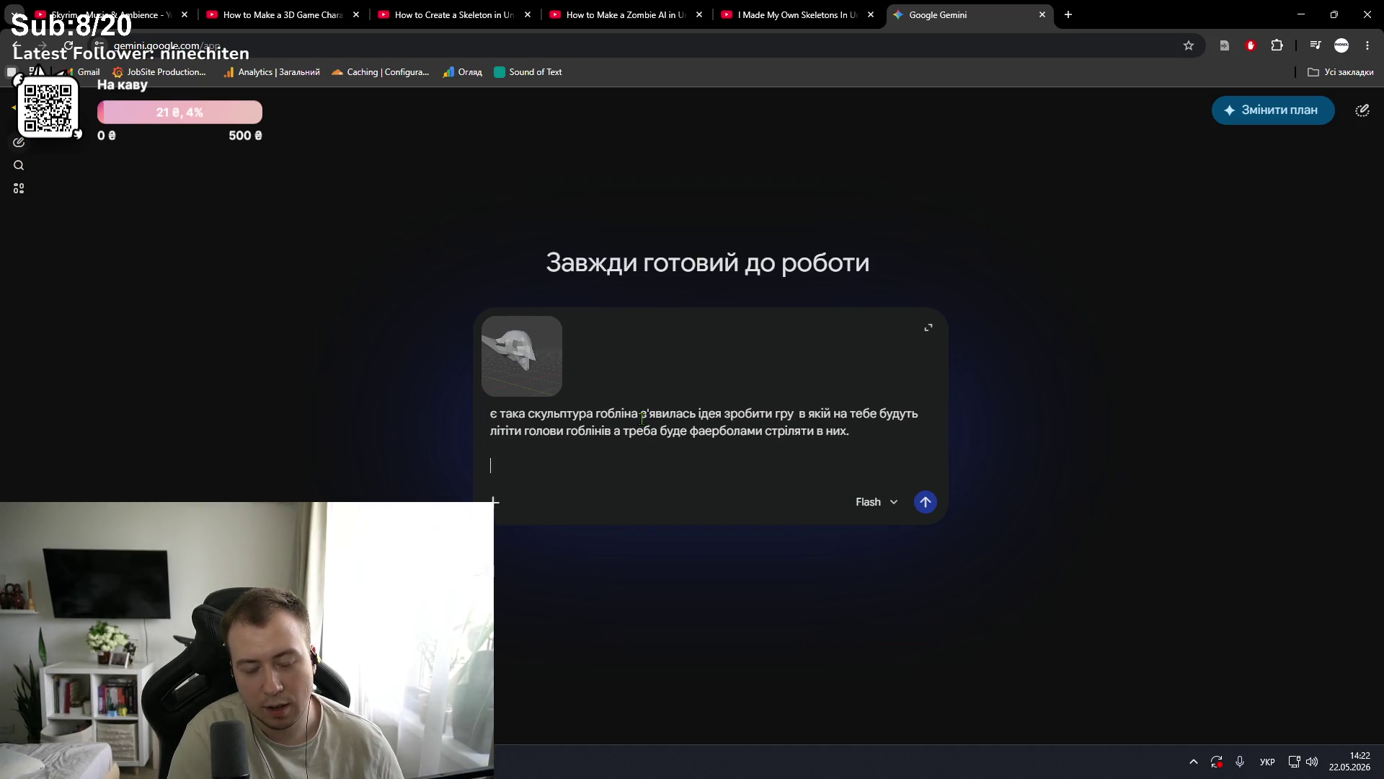
text(щом )
text(ені дал)
text( ро)
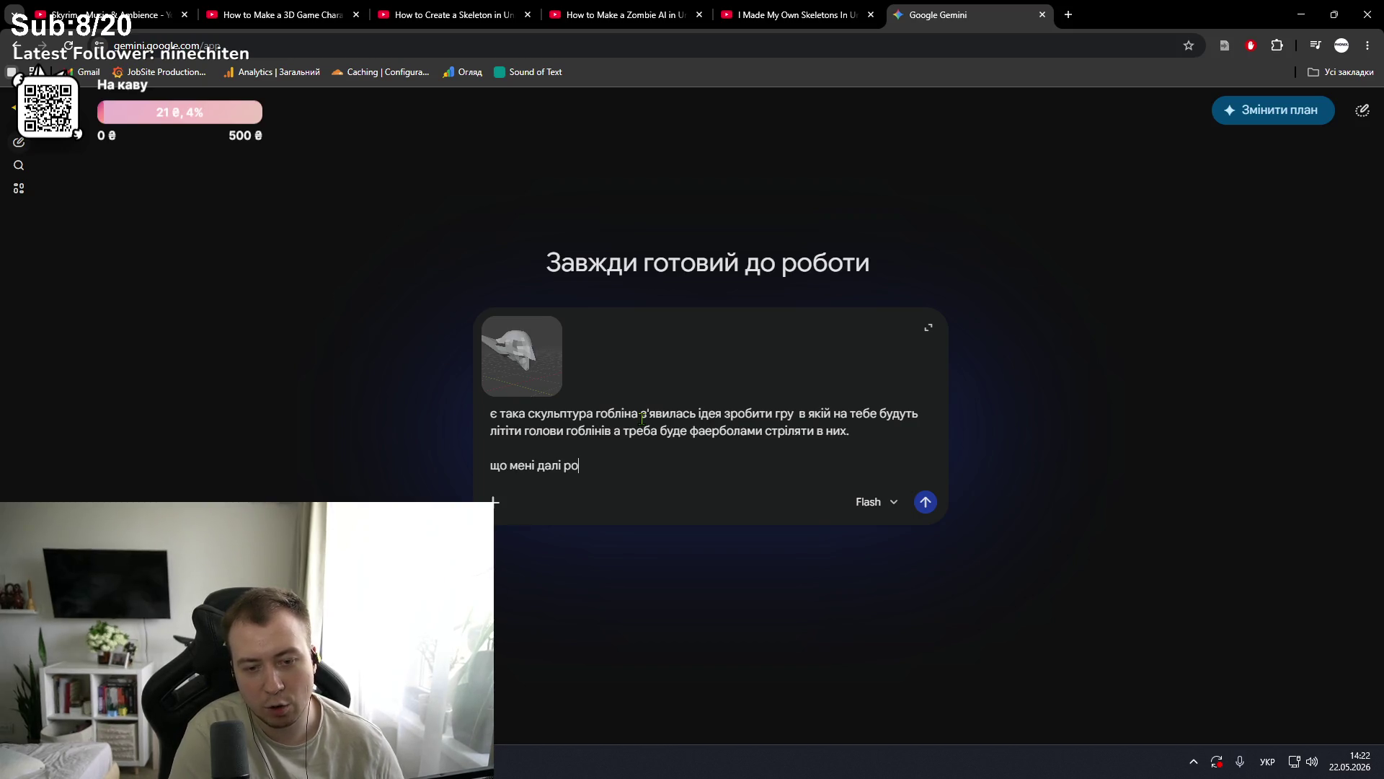
text(бити? треба)
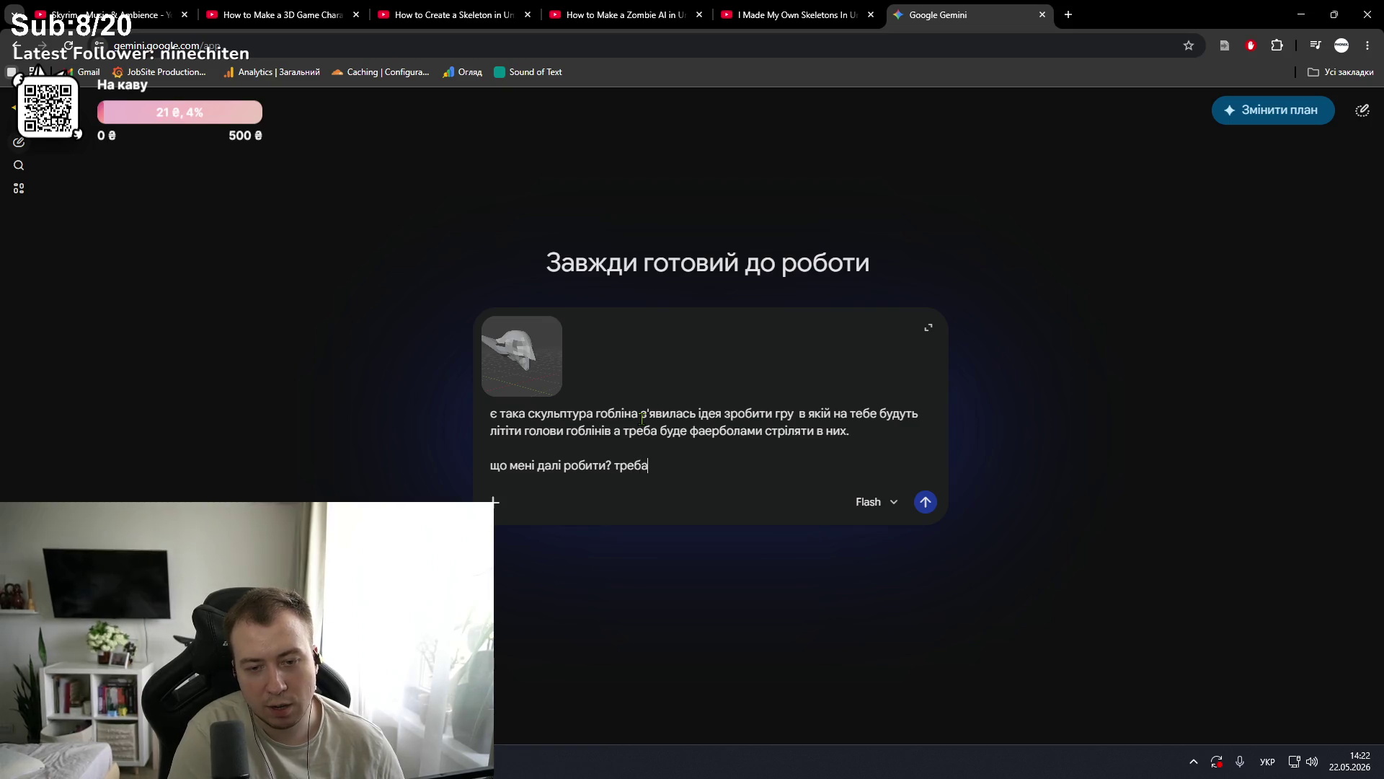
text( ж якось ро)
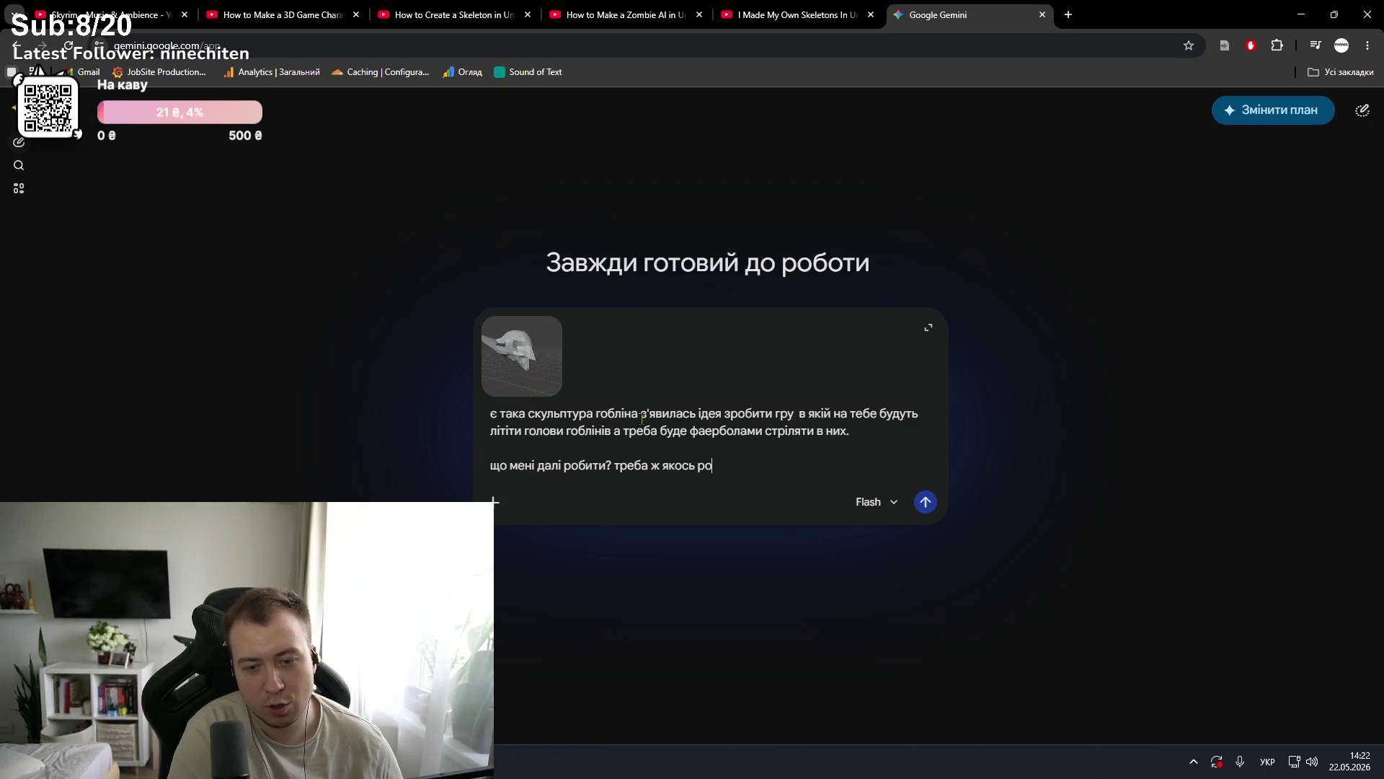
text(зфаббувати?)
Step: Send the question, read Gemini's UV unwrapping and texture-painting reply, and return to Blender
key(Return)
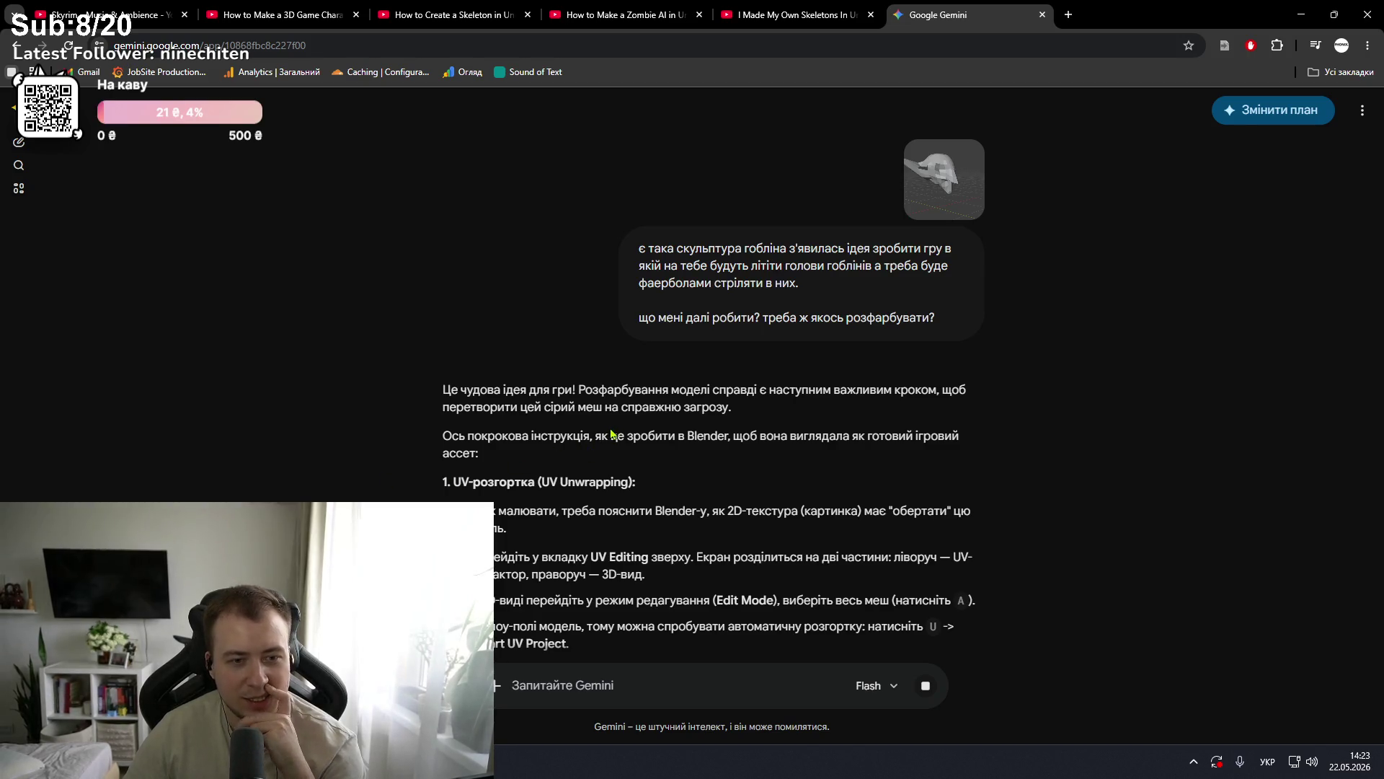
scroll(611, 431, down, 1)
scroll(611, 432, down, 1)
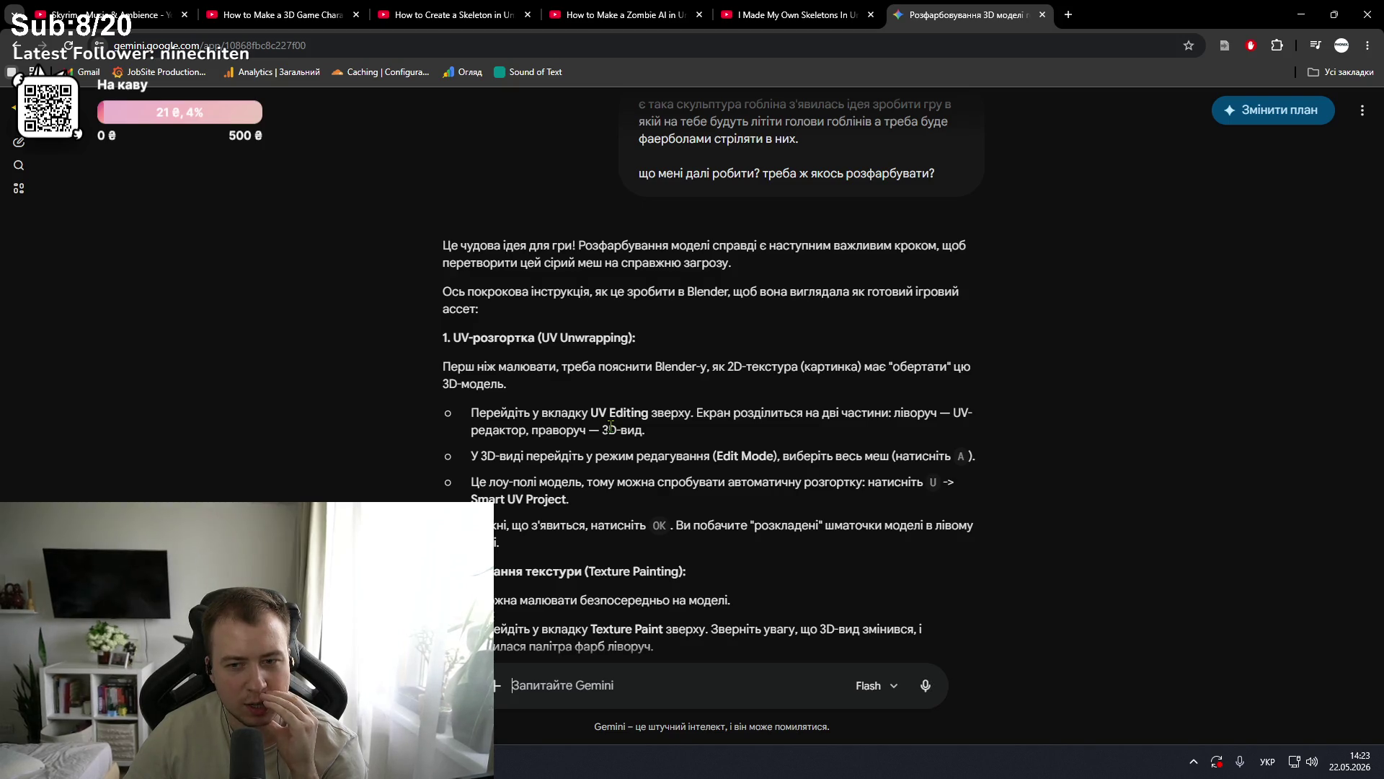
scroll(611, 427, down, 1)
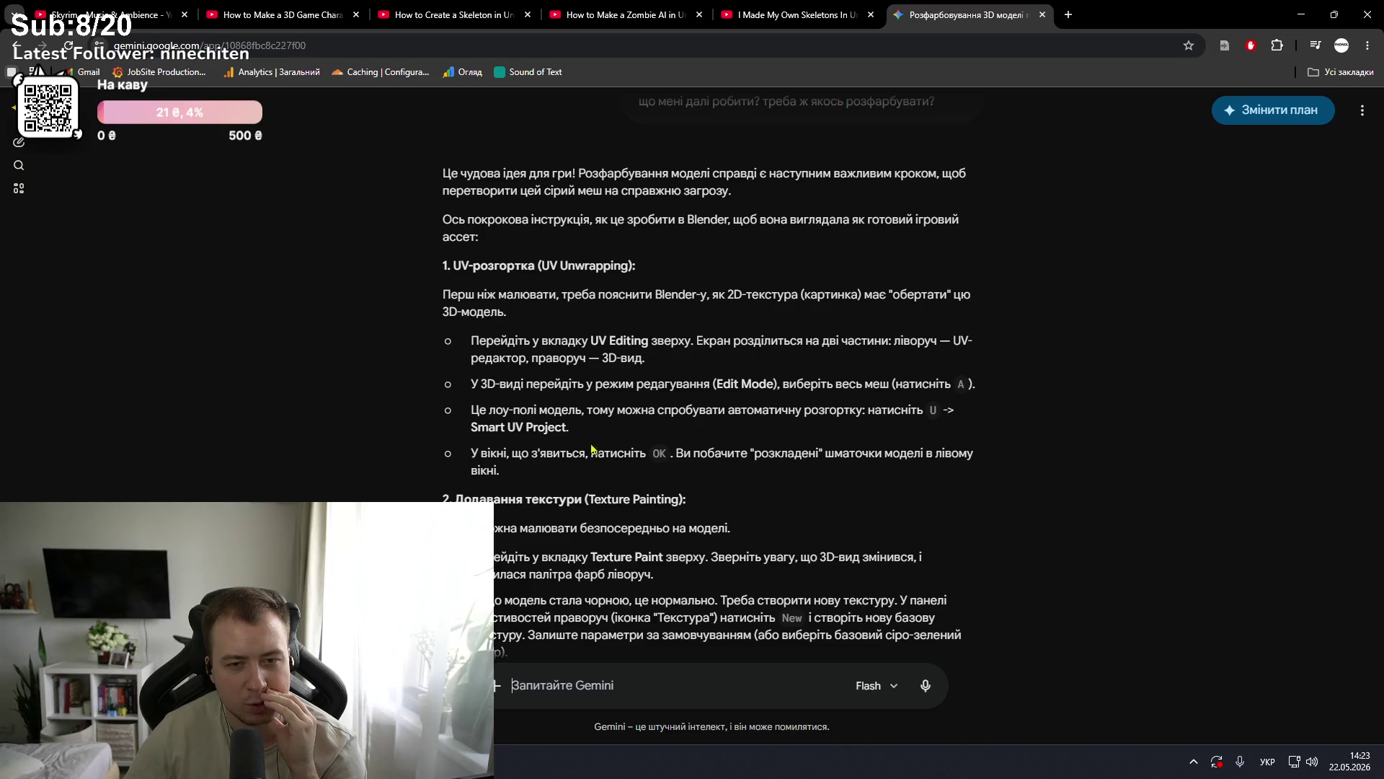
key(alt+Tab)
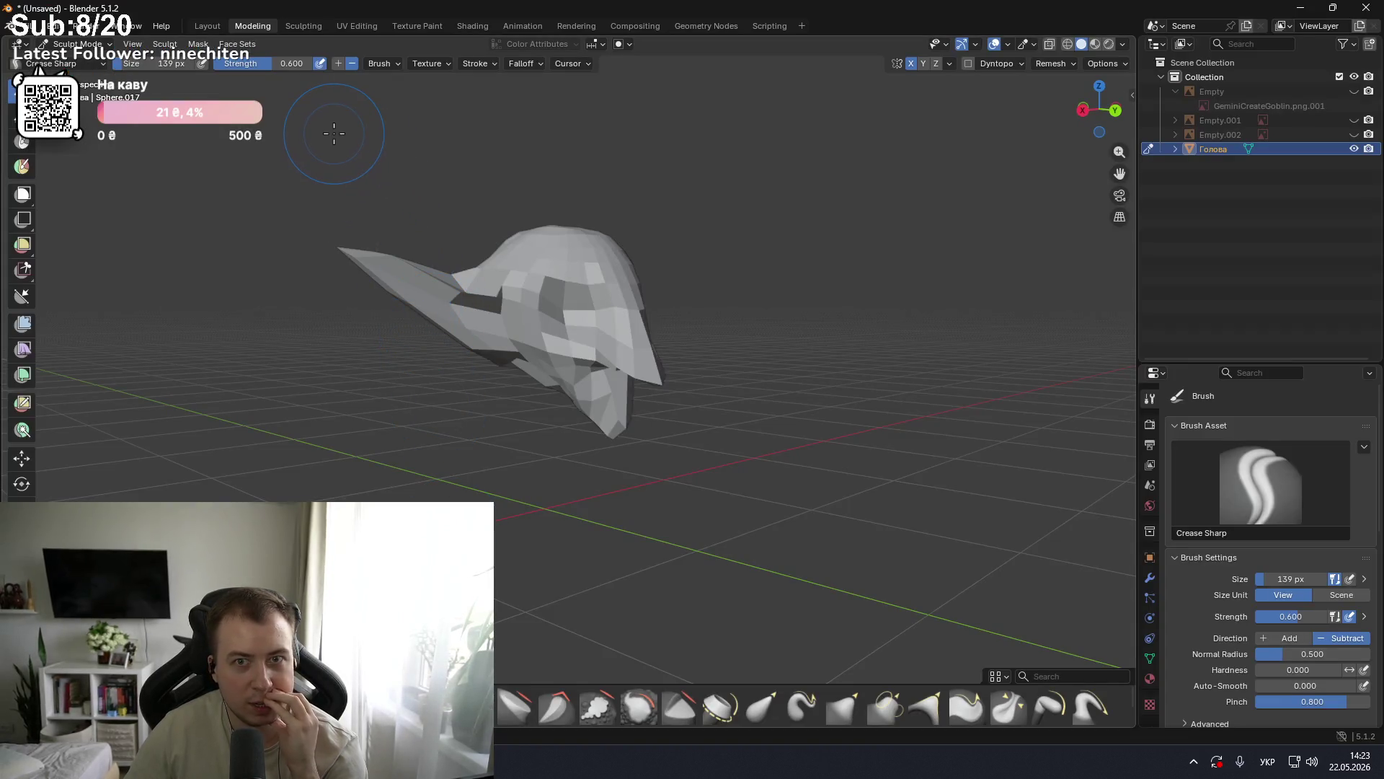
Step: Glance at the Edit menu, then review Gemini's instructions in the browser and return to Blender
click(56, 26)
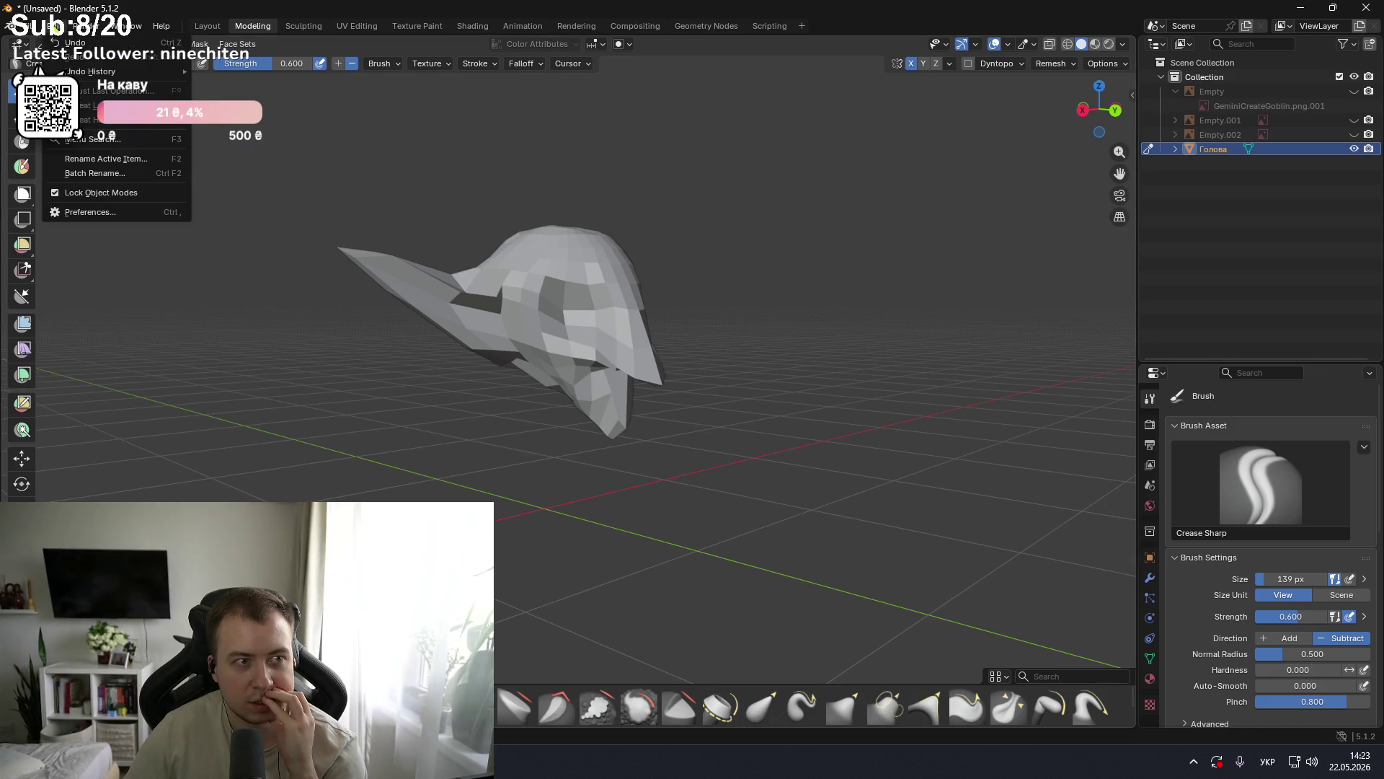
key(Escape)
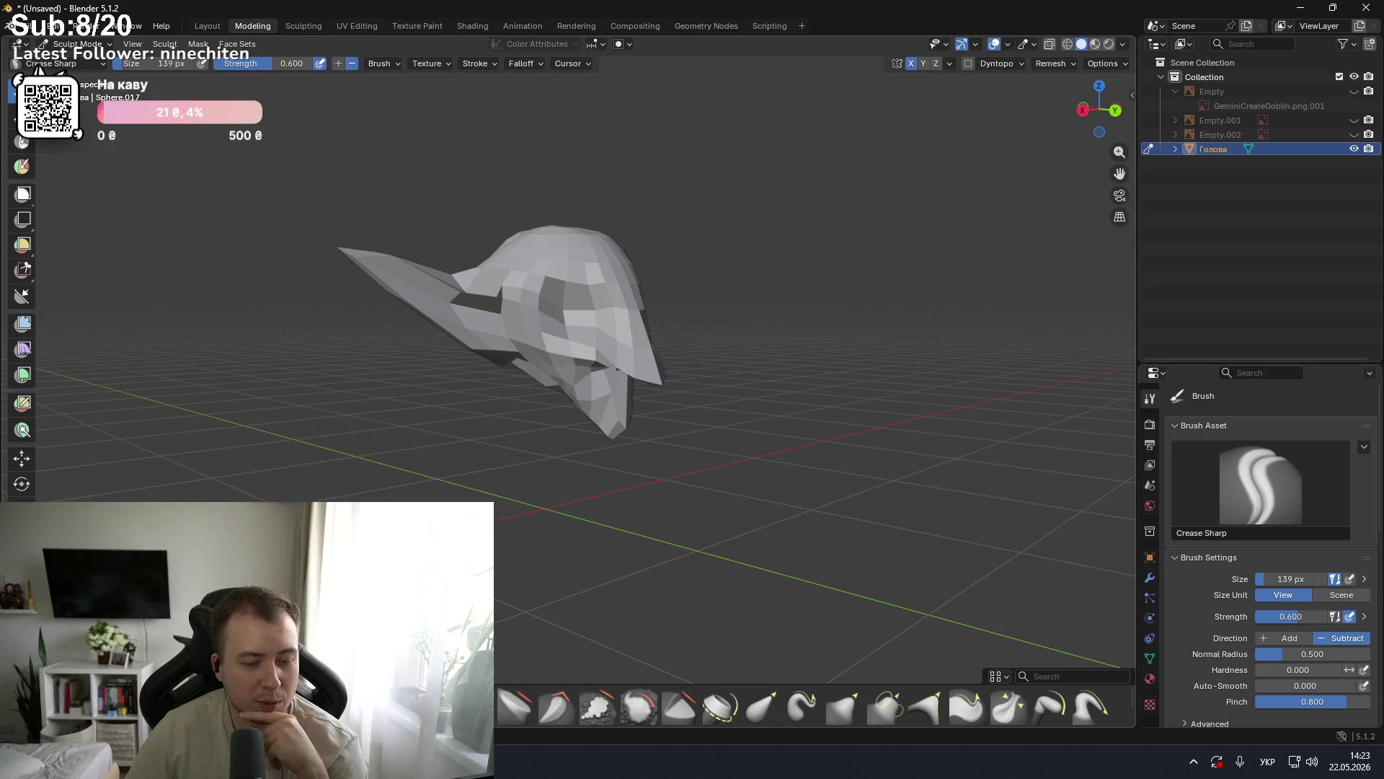
mouse_move(534, 760)
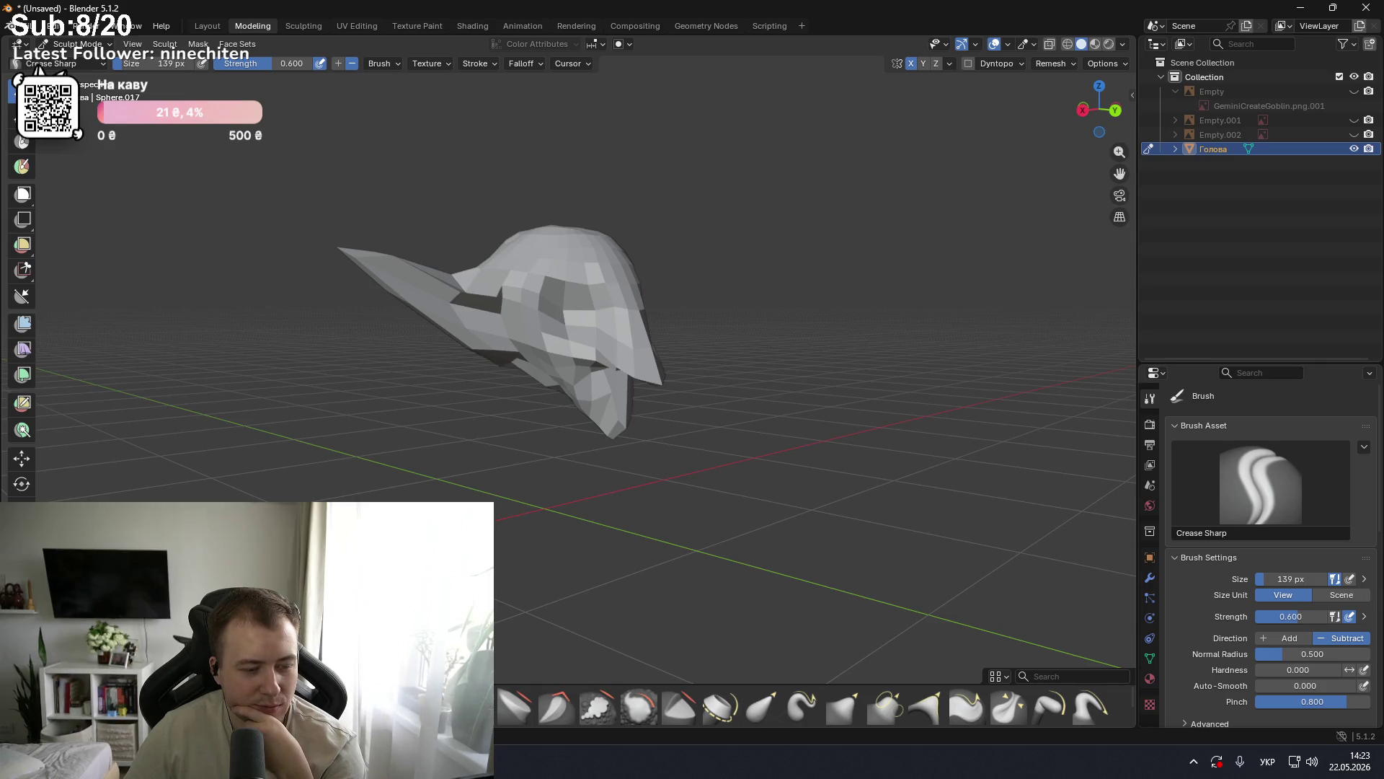
click(526, 682)
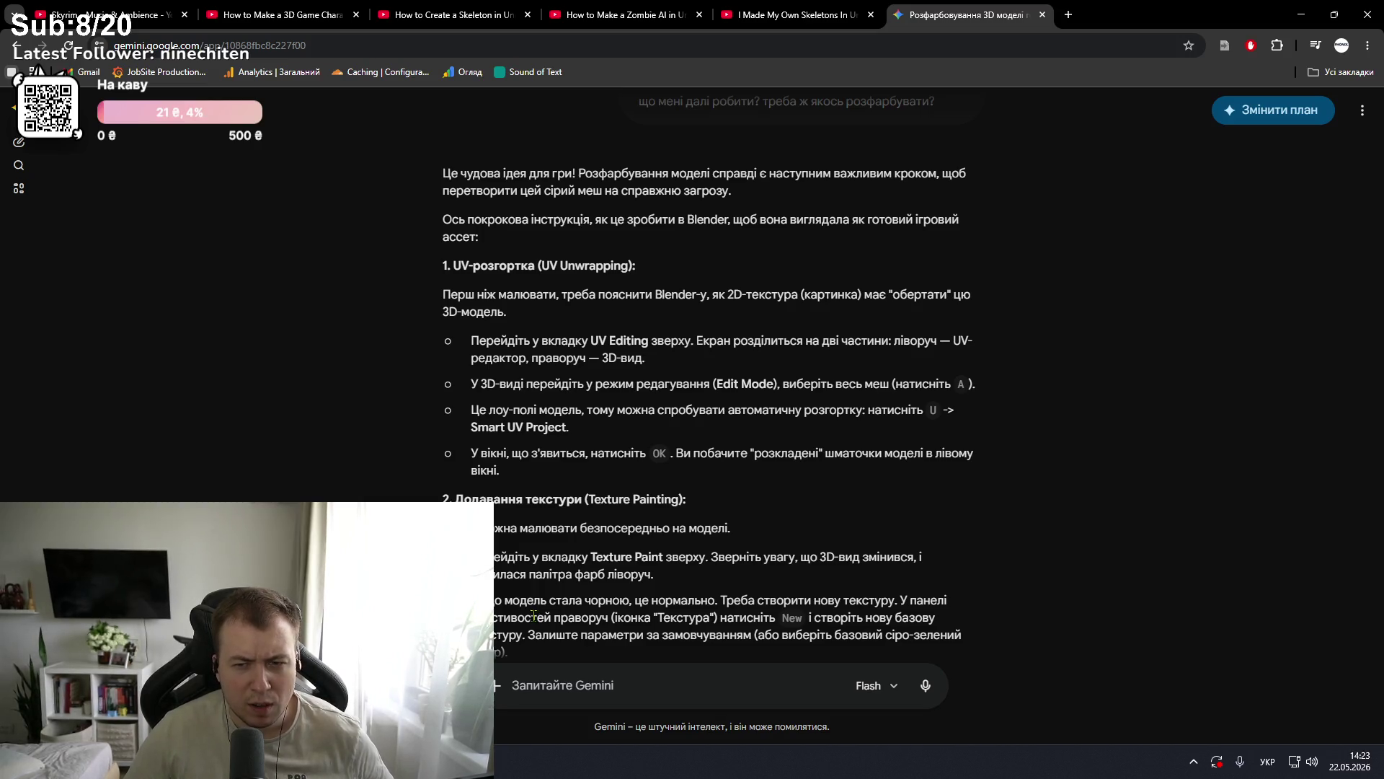
key(alt+Tab)
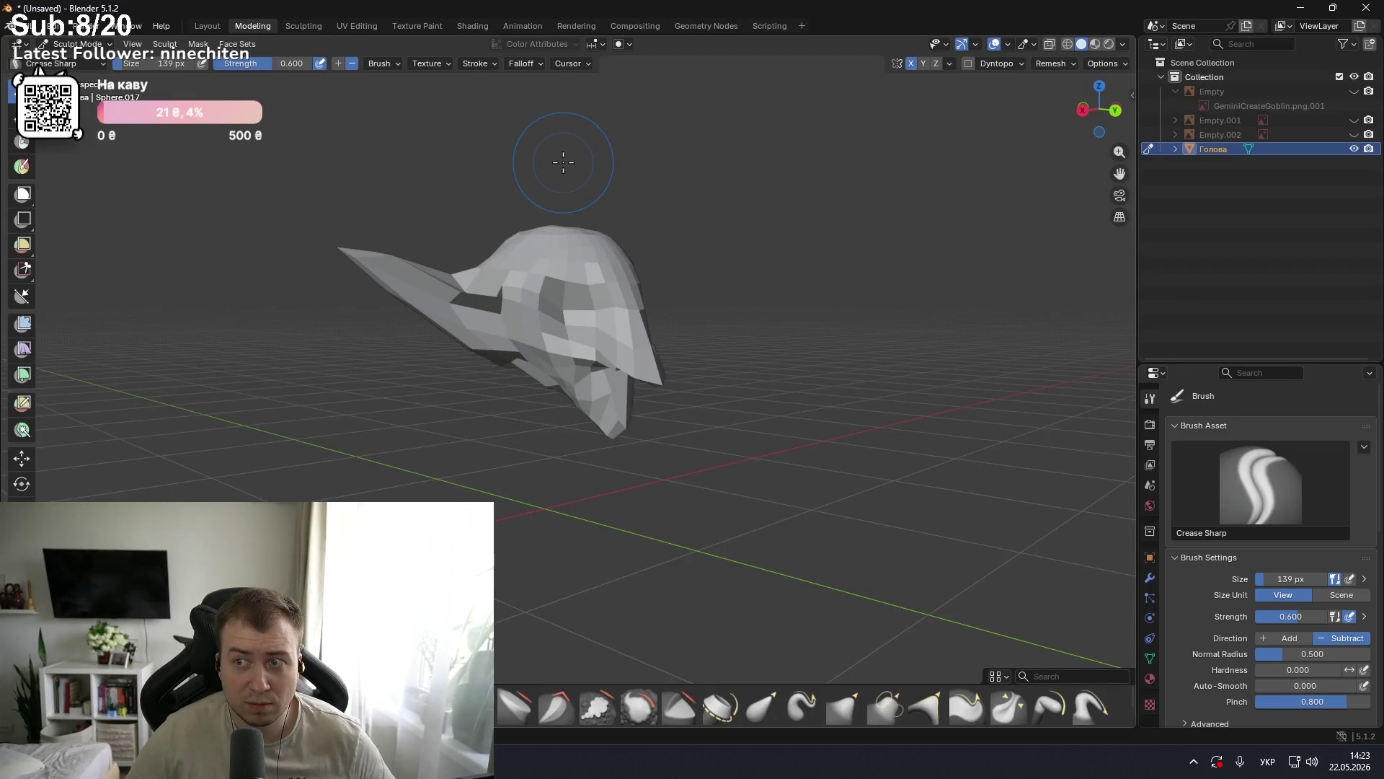
Step: Browse the mode, view, brush and File menus without changes, then switch to the UV Editing workspace
click(1316, 26)
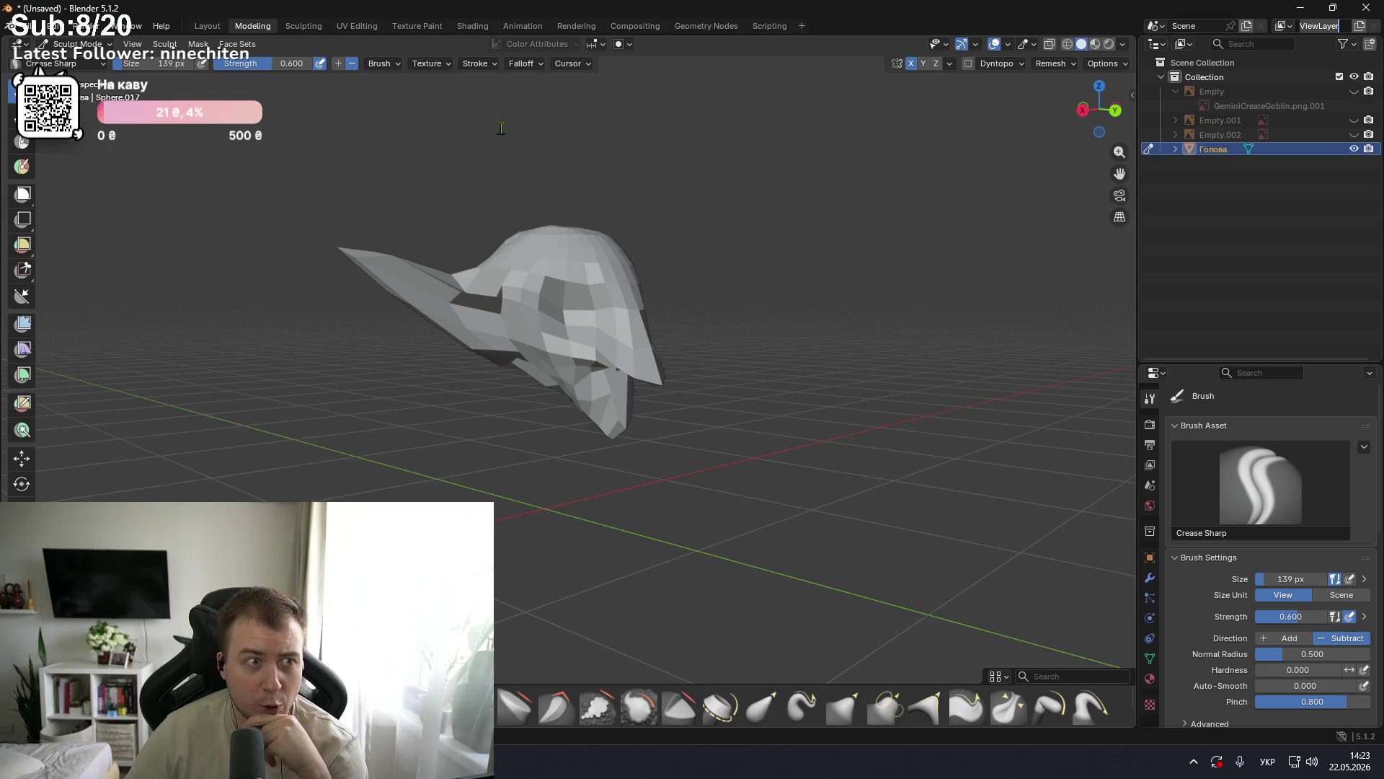
click(108, 45)
click(110, 45)
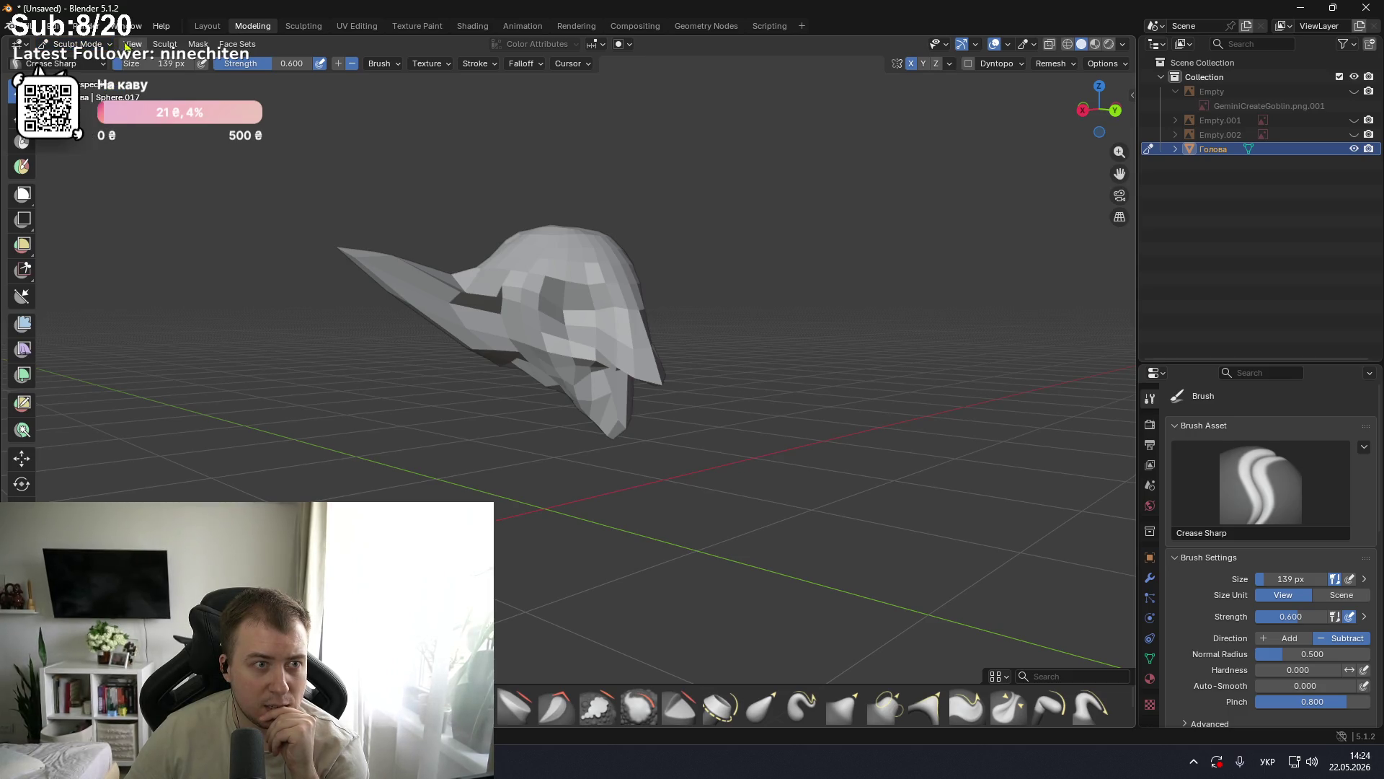
click(132, 44)
click(132, 45)
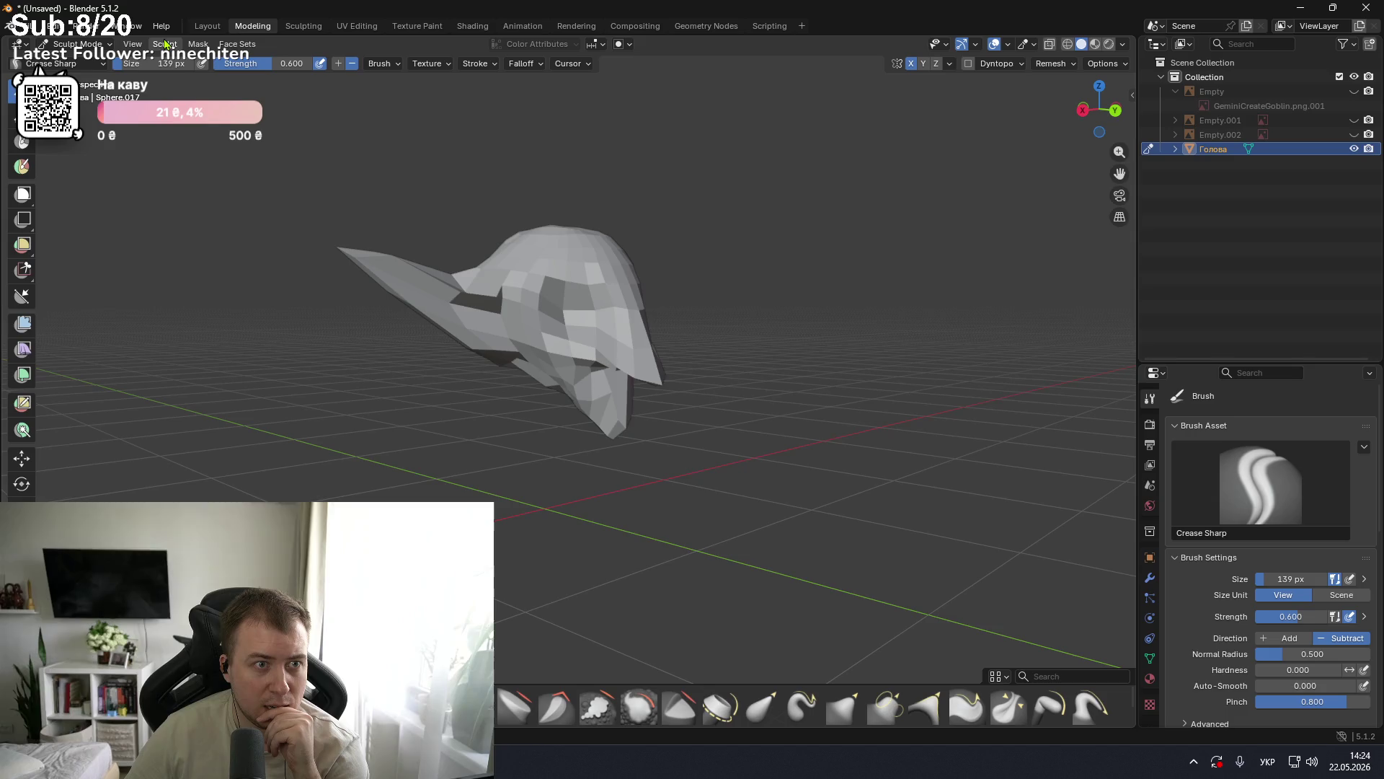
click(101, 65)
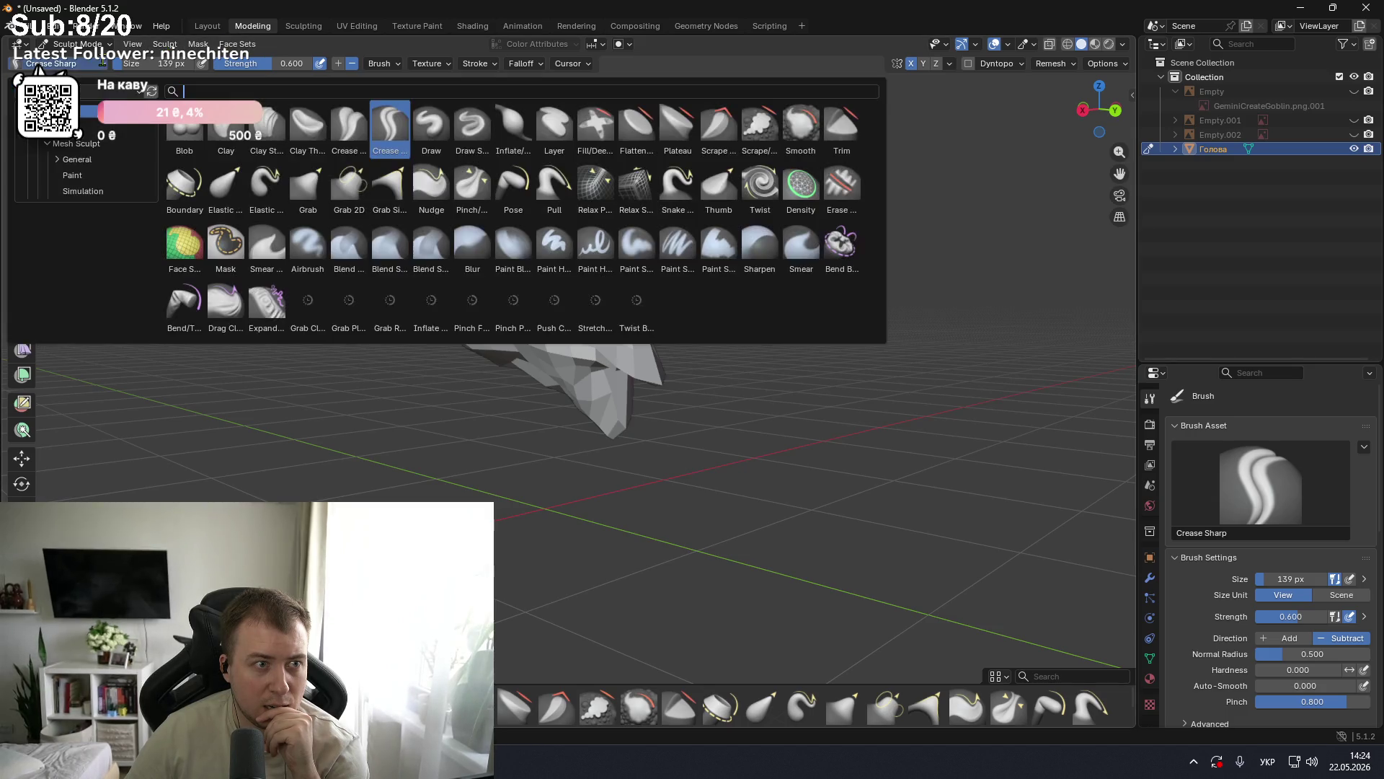
click(102, 66)
click(29, 26)
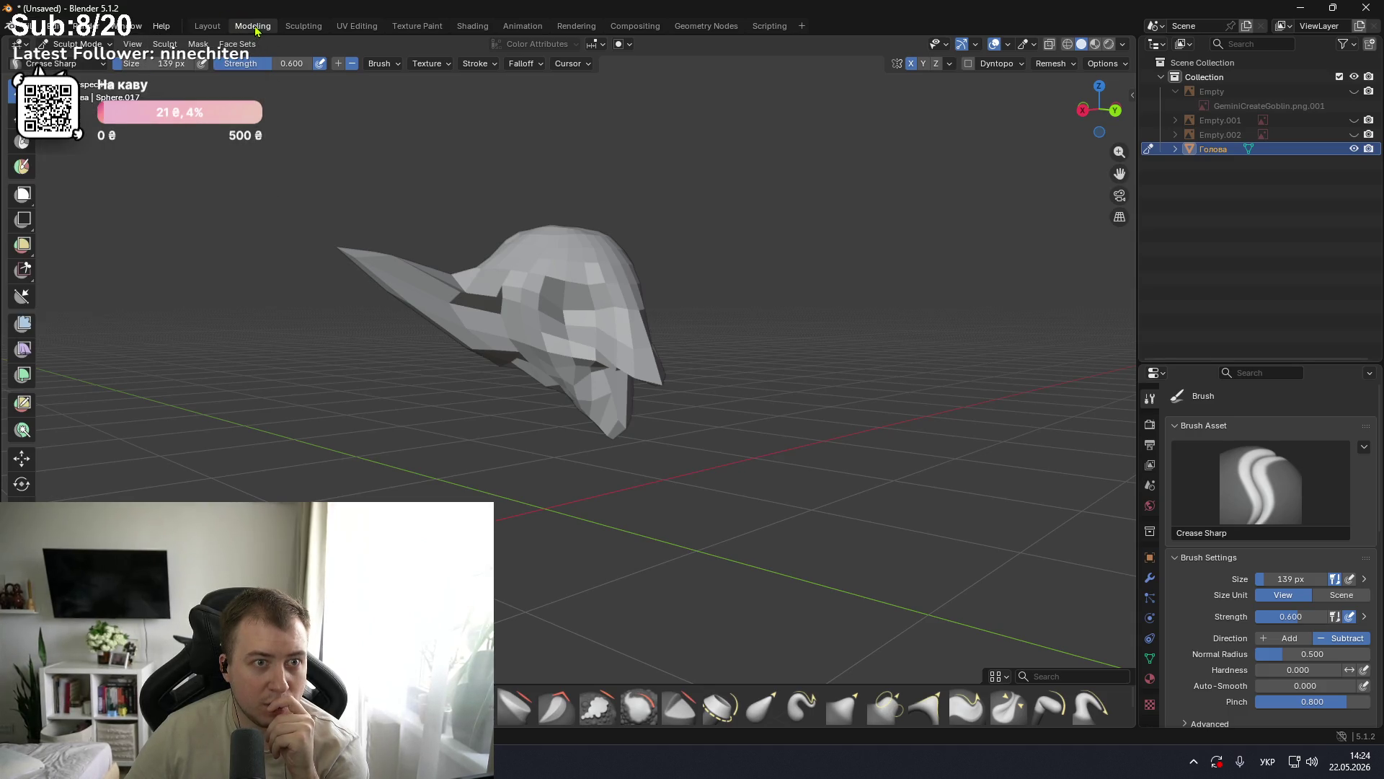
click(364, 29)
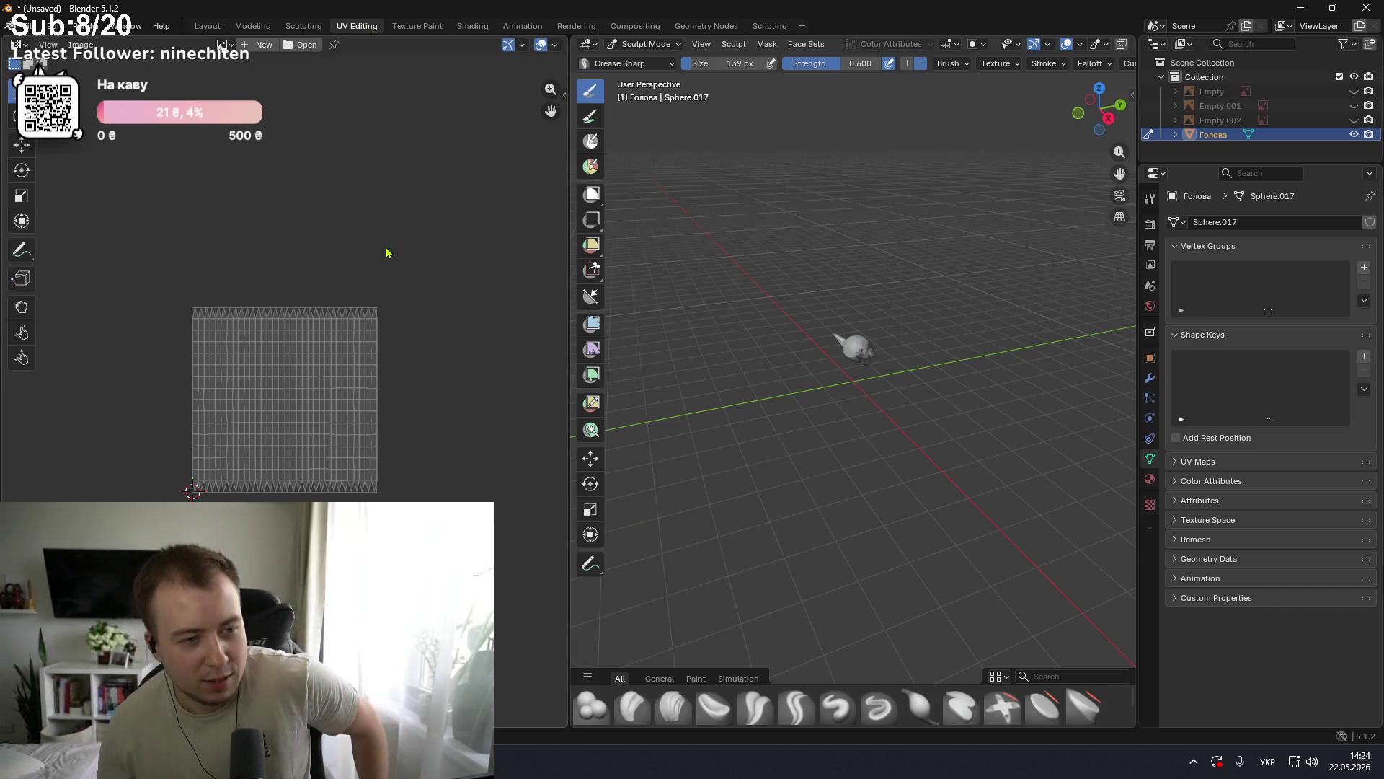
Step: Frame the goblin head in the UV Editing 3D viewport and orbit around it
scroll(396, 386, down, 2)
scroll(426, 380, up, 4)
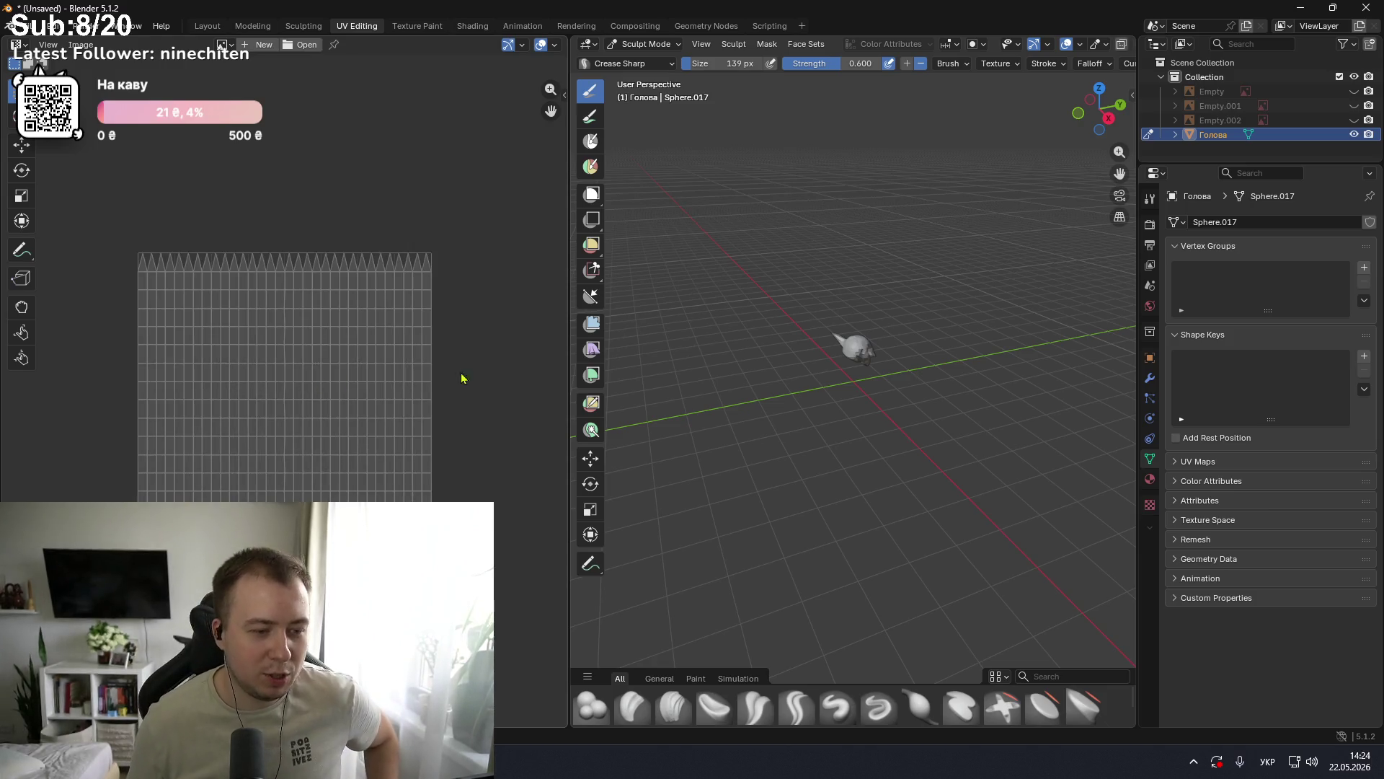
key(KP_Decimal)
mouse_move(910, 320)
middle_down()
mouse_move(629, 275)
mouse_move(747, 310)
middle_up()
Step: Highlight Gemini's step about entering Edit Mode, then browse the sculpt brushes back in Blender
key(alt+Tab)
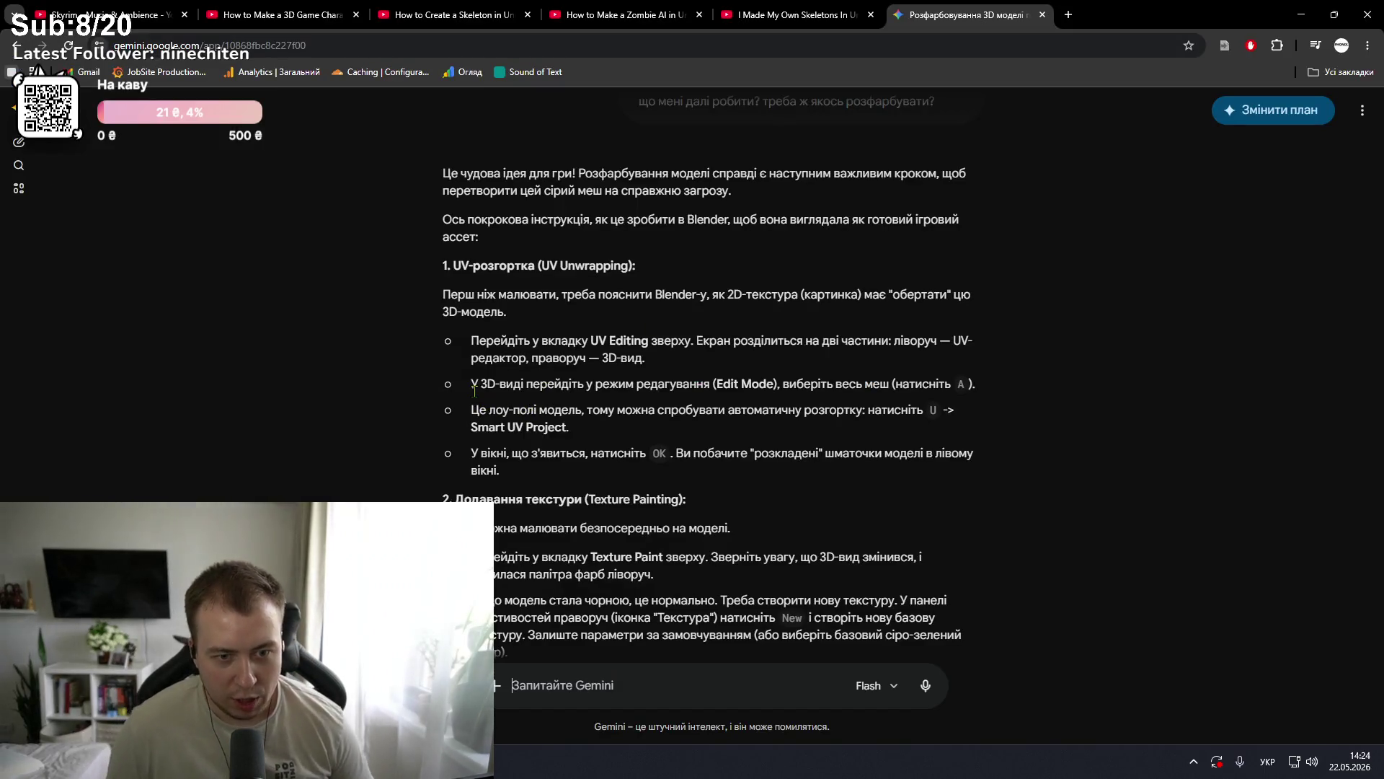
drag(478, 385, 735, 385)
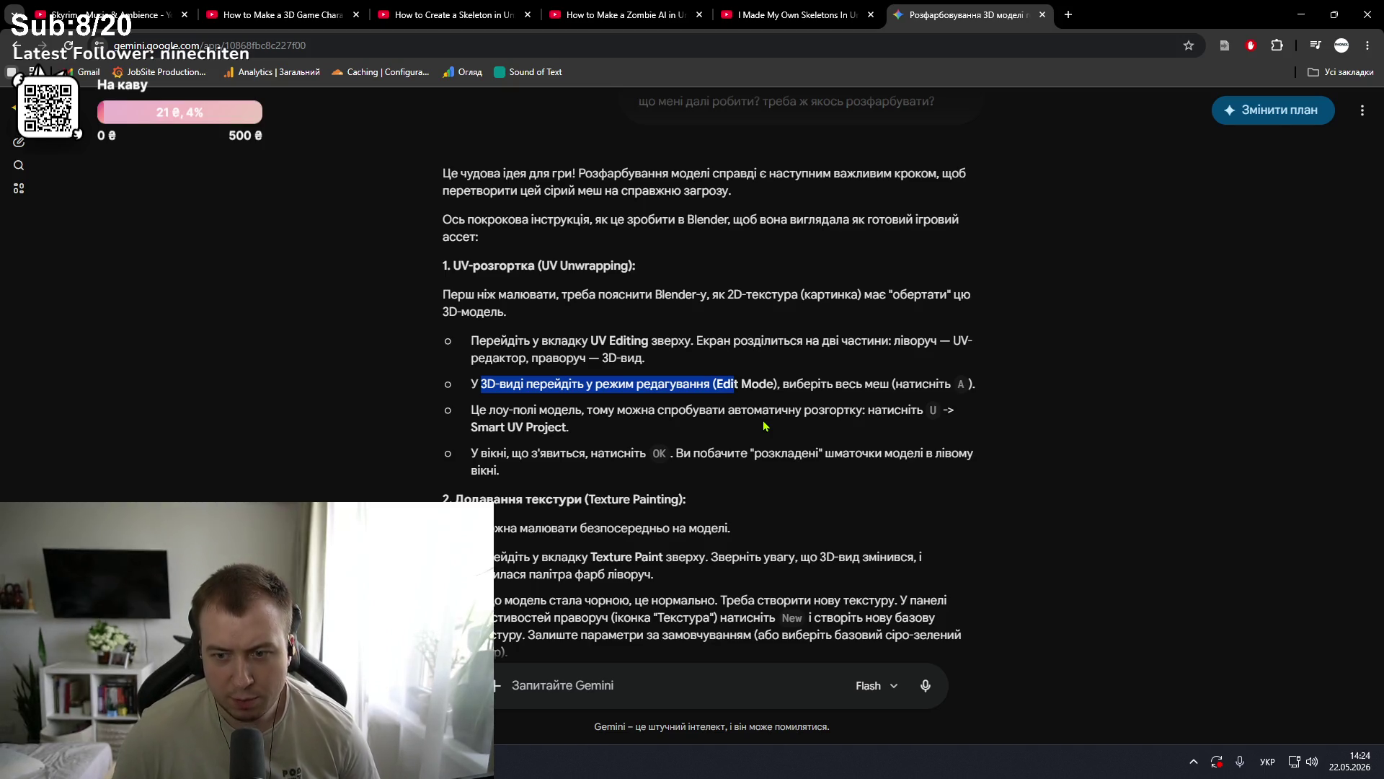
key(alt+Tab)
click(674, 64)
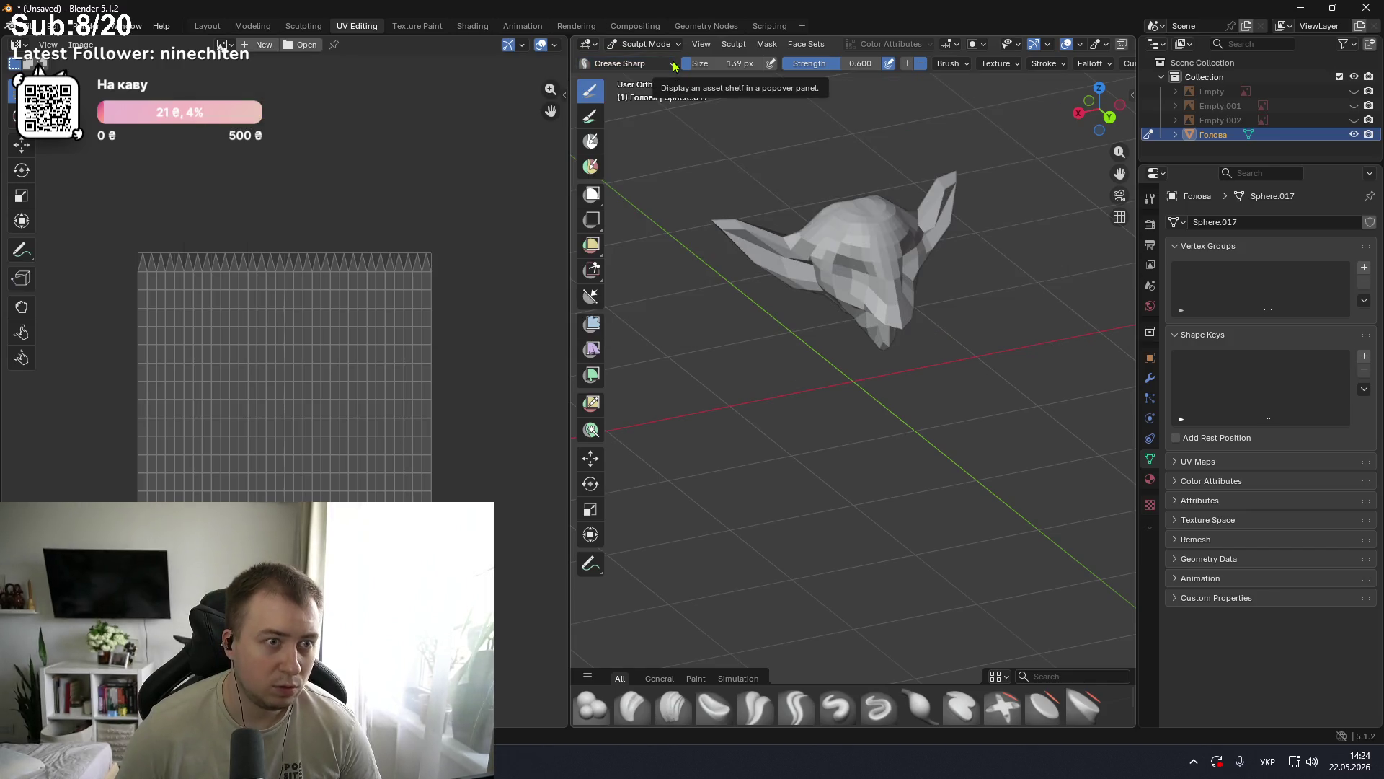